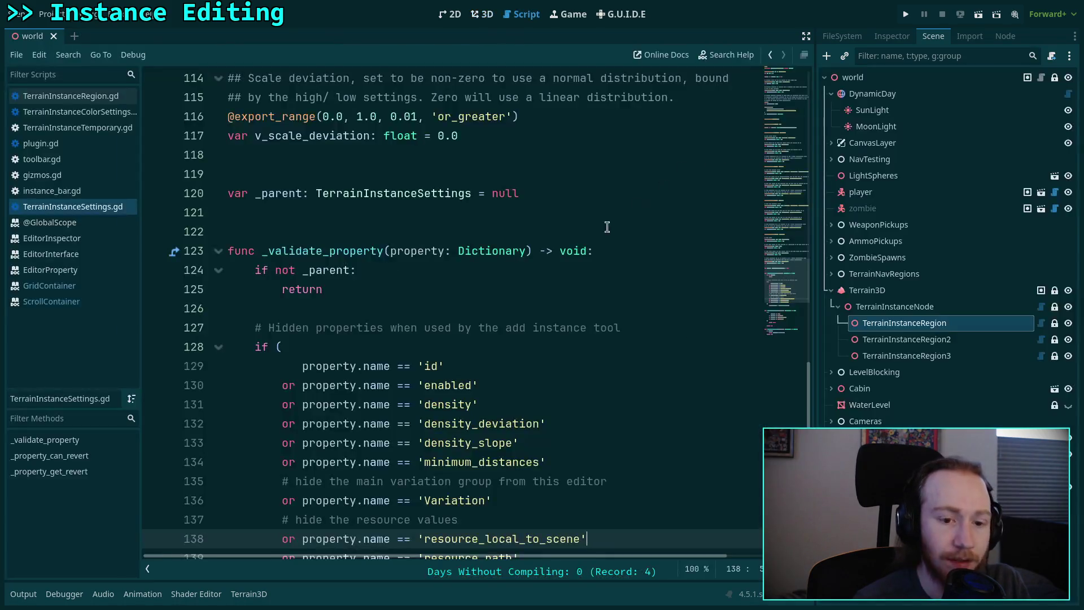
Read the EditorInspector docs for the set_use_doc_hints and set_use_folding methods.
scroll(463, 277, down, 6)
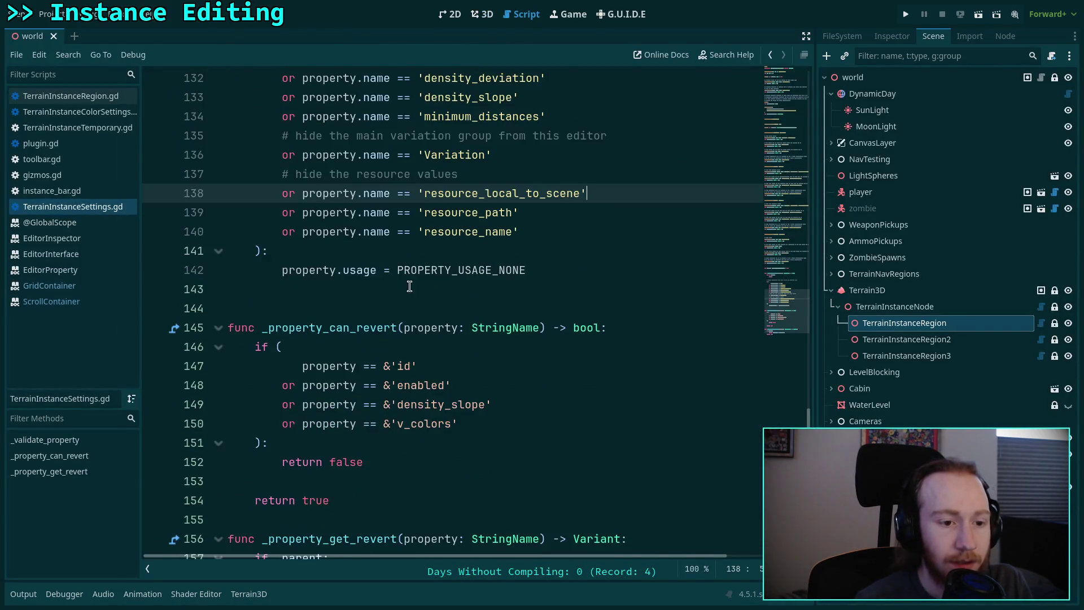
click(51, 254)
click(52, 238)
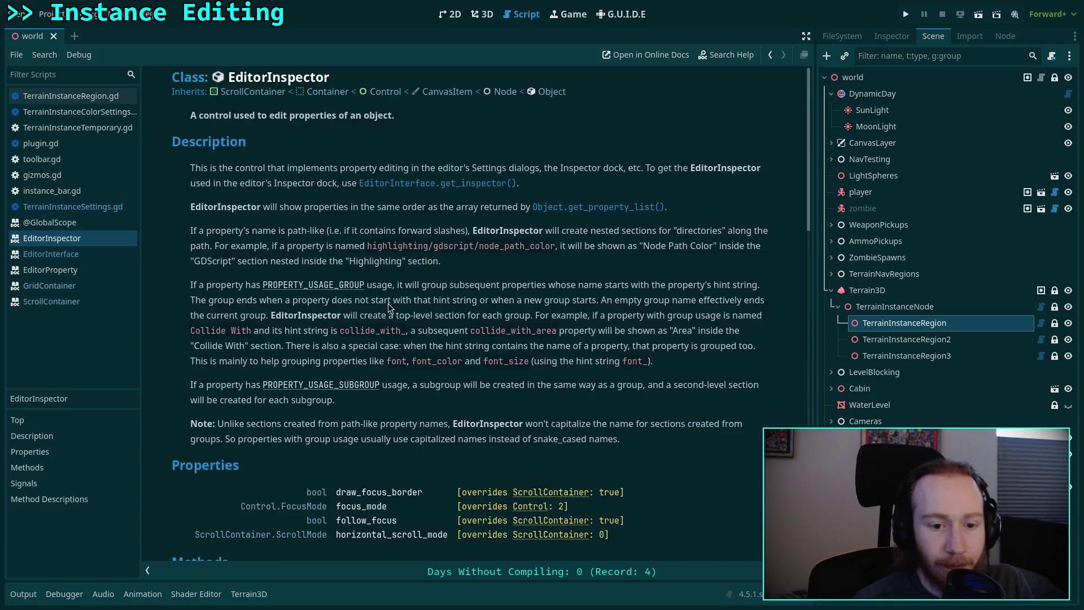
scroll(366, 284, down, 5)
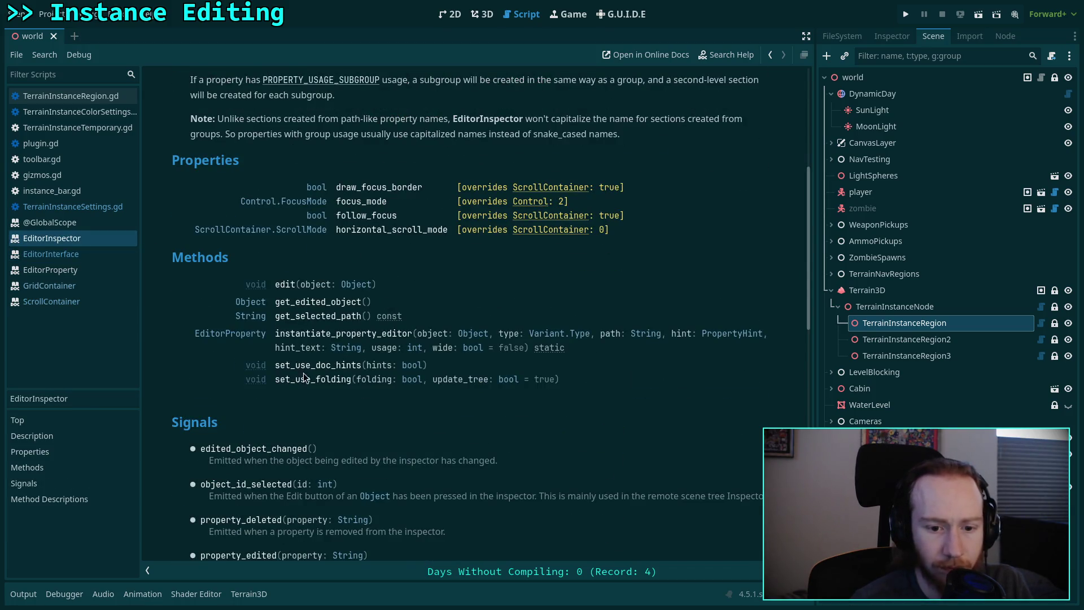
drag(304, 377, 570, 390)
click(612, 382)
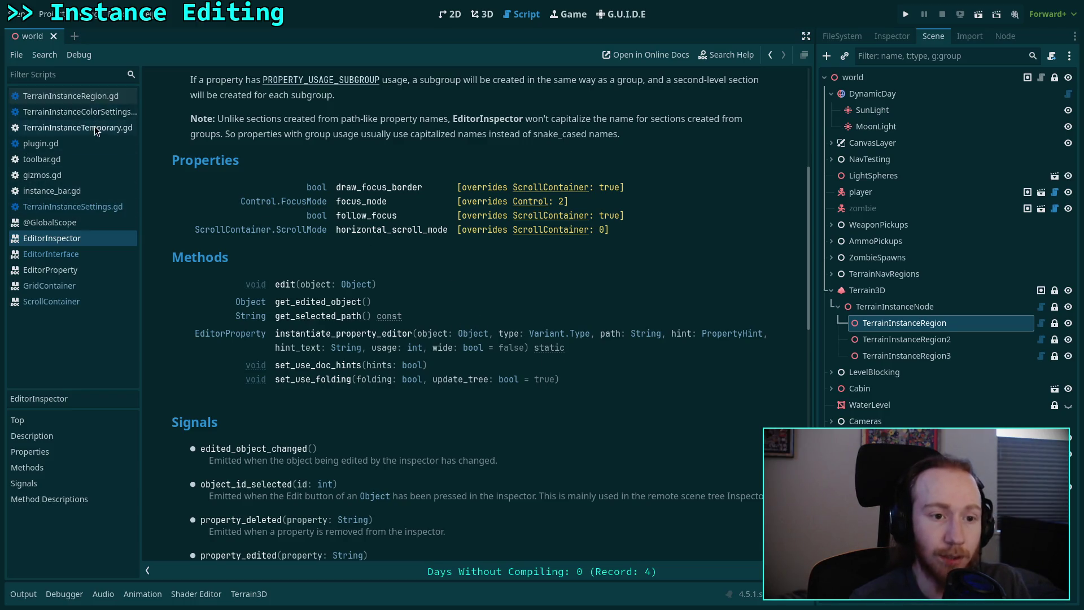
Open instance_bar.gd and scroll to the code that creates the EditorInspector.
click(86, 207)
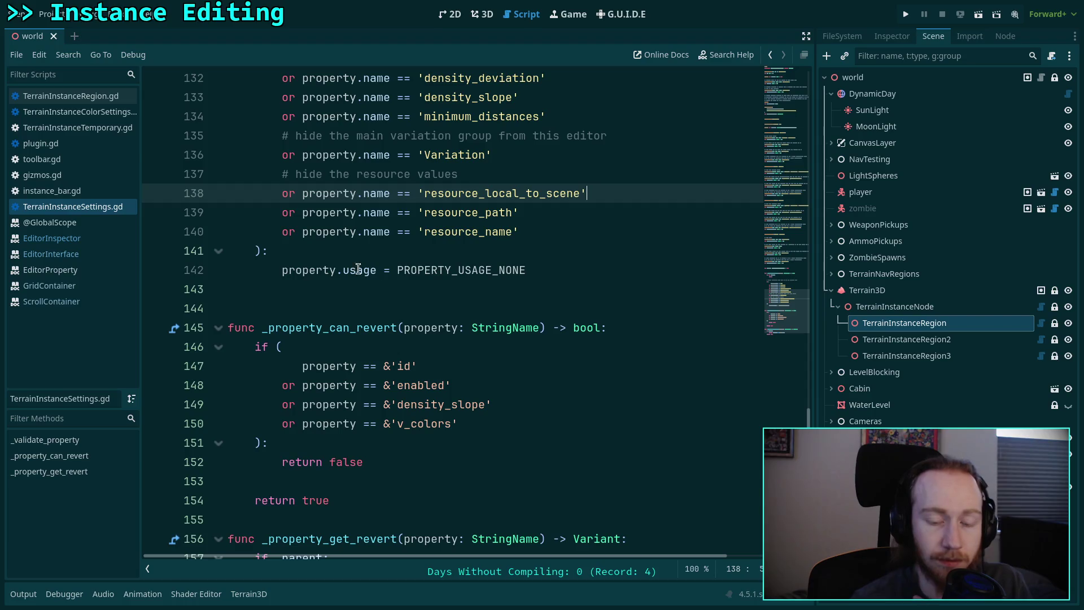
scroll(471, 298, down, 3)
scroll(471, 298, up, 5)
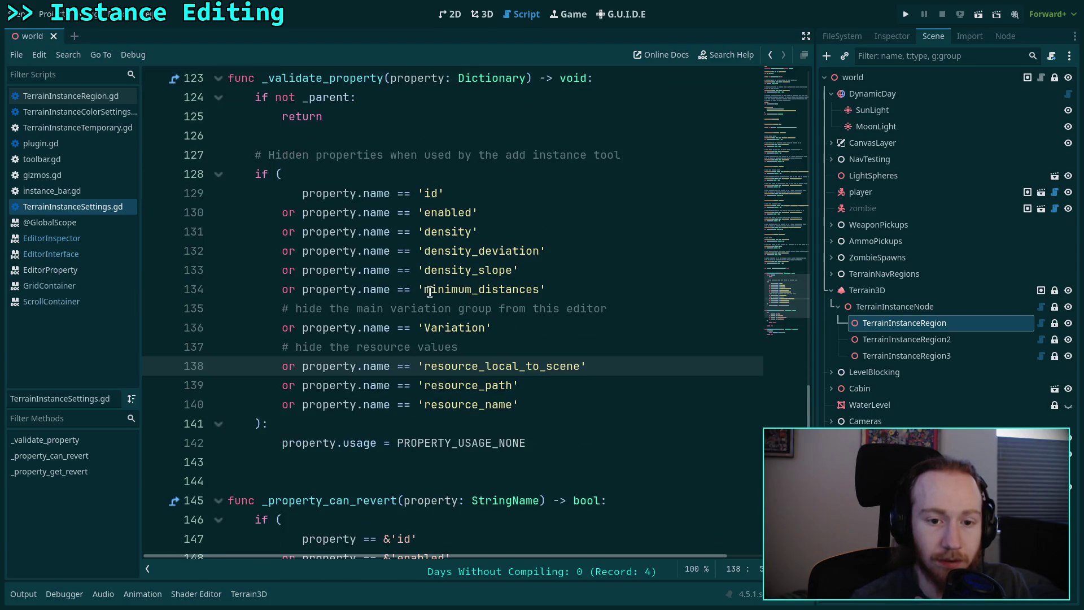
click(86, 192)
scroll(401, 315, down, 1)
Add editor.set_use_doc_hints(true) on a new line after line 48 using autocomplete.
scroll(471, 365, down, 1)
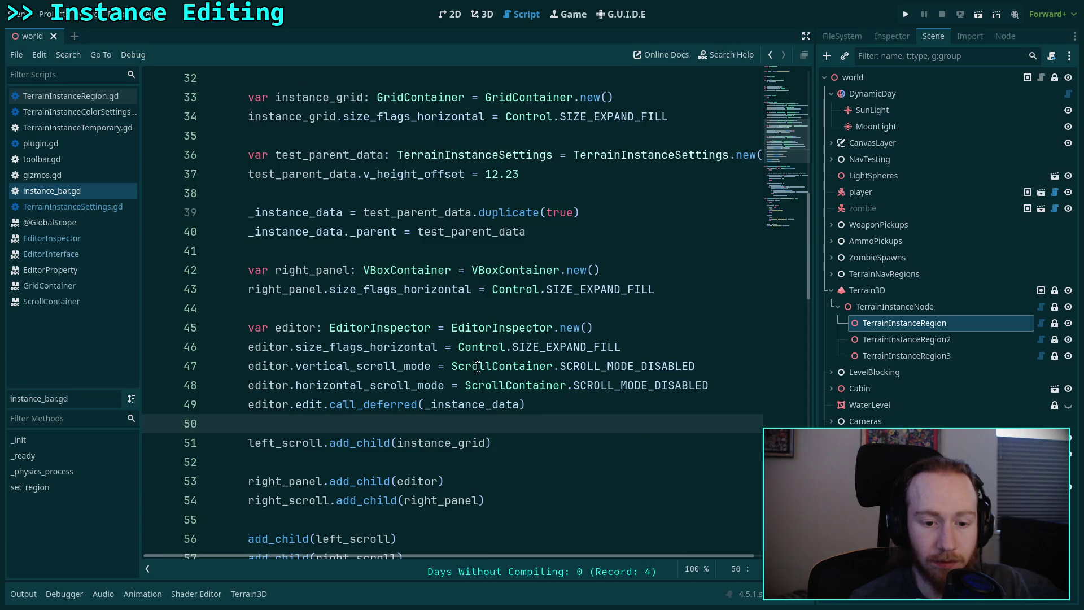
click(733, 385)
key(Return)
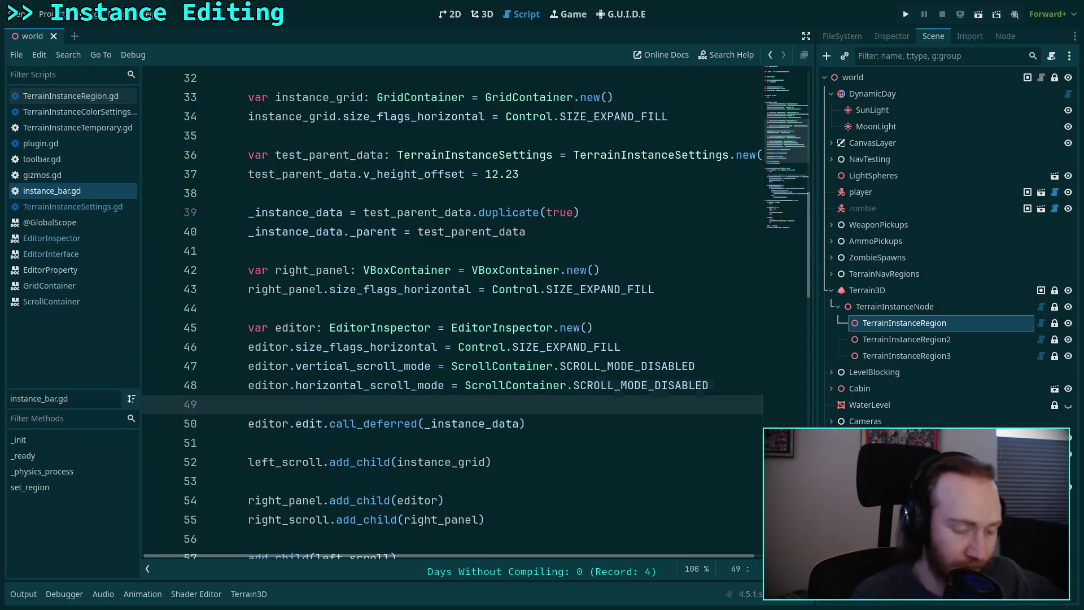
text(editor.set_)
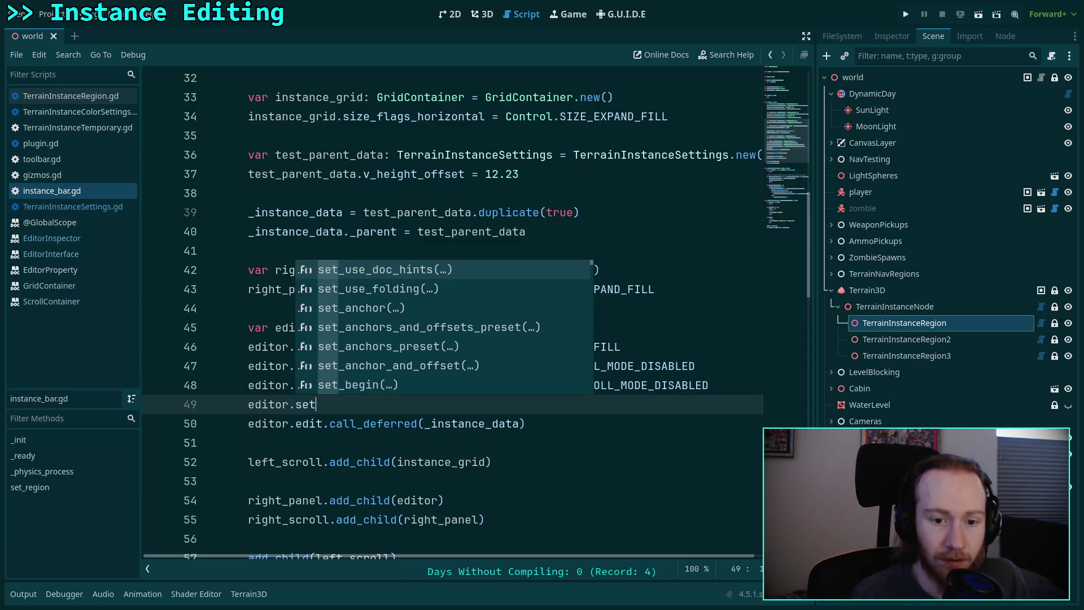
key(Return)
text(true))
Add editor.set_use_folding(true) on the next line and save instance_bar.gd.
key(Return)
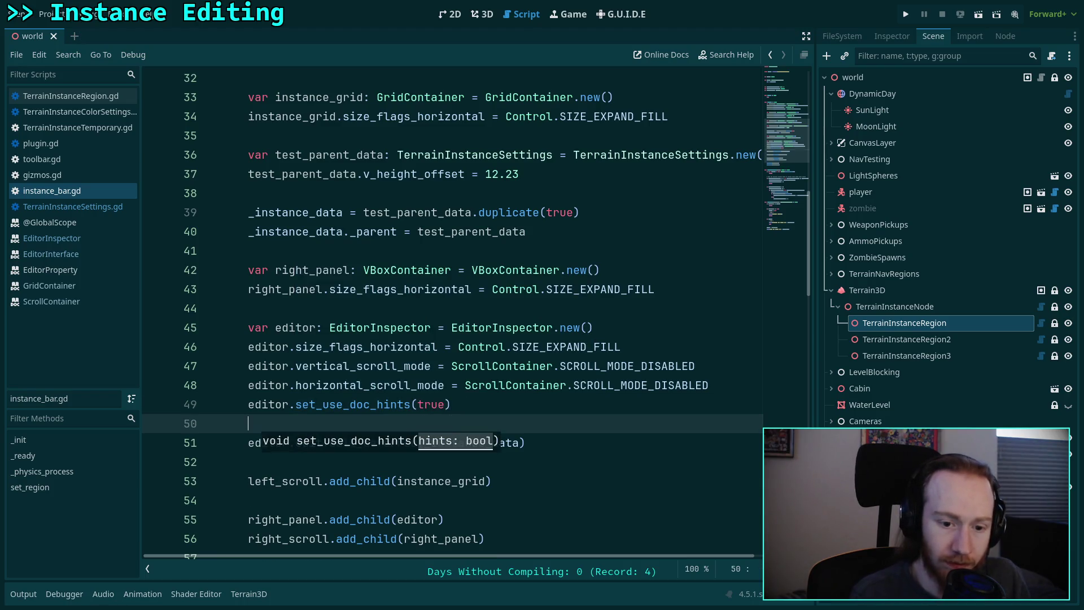
text(ditor.set)
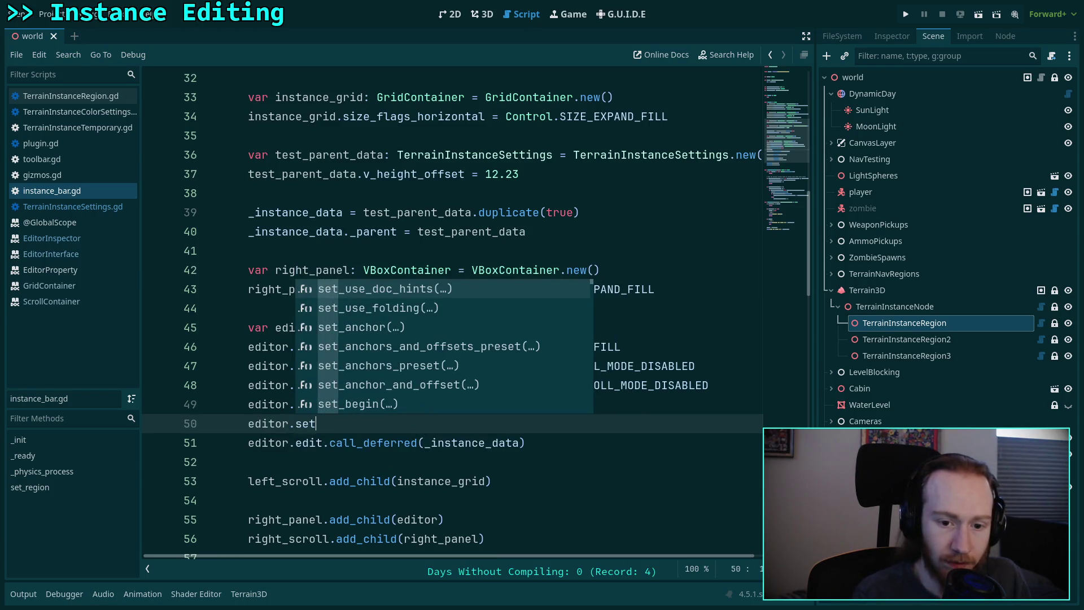
key(Down)
key(Return)
text(true)
key(ctrl+s)
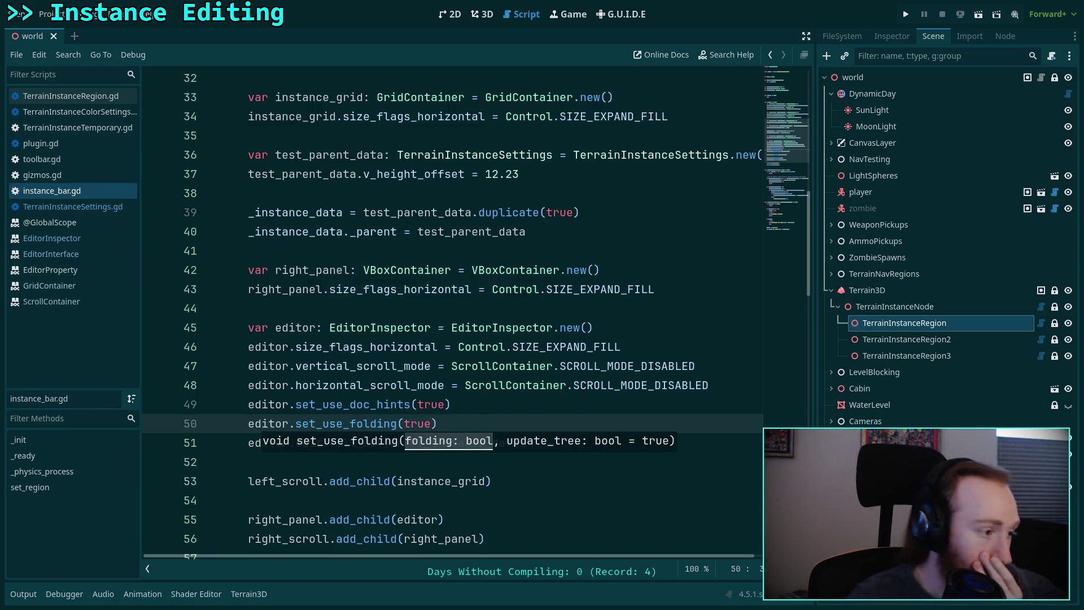
click(700, 386)
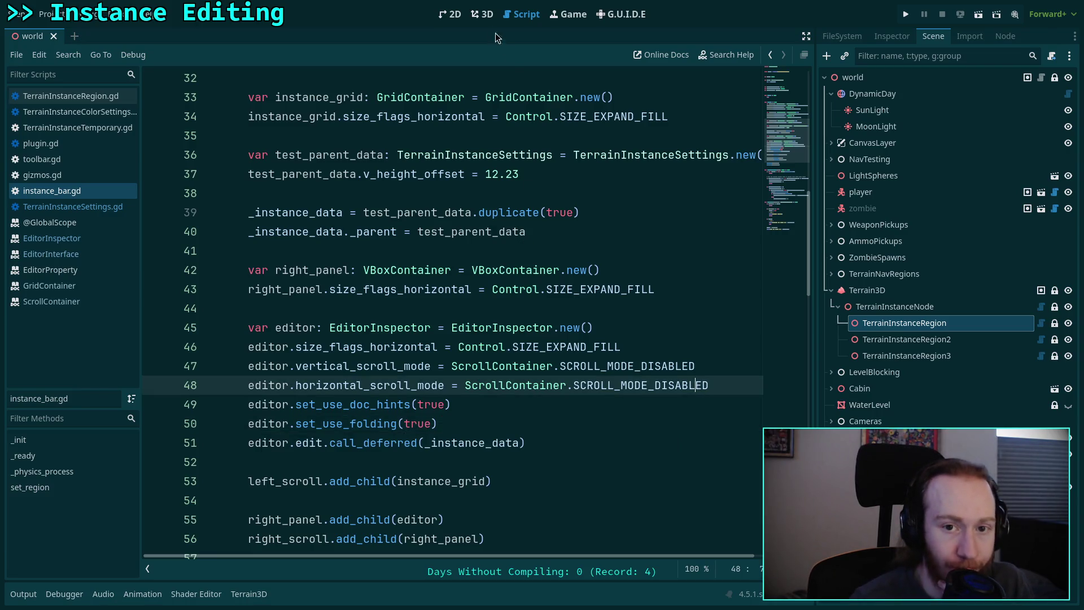
Return to 3D and reload Terrain Instancer by toggling it off and on in Project Settings' Plugins.
click(478, 15)
click(46, 13)
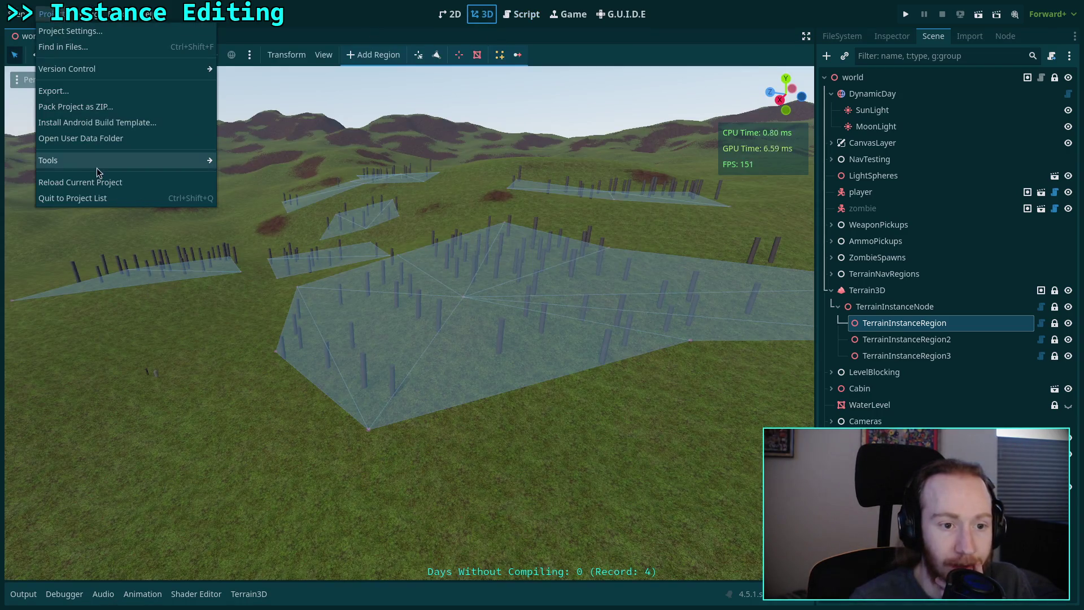
click(58, 31)
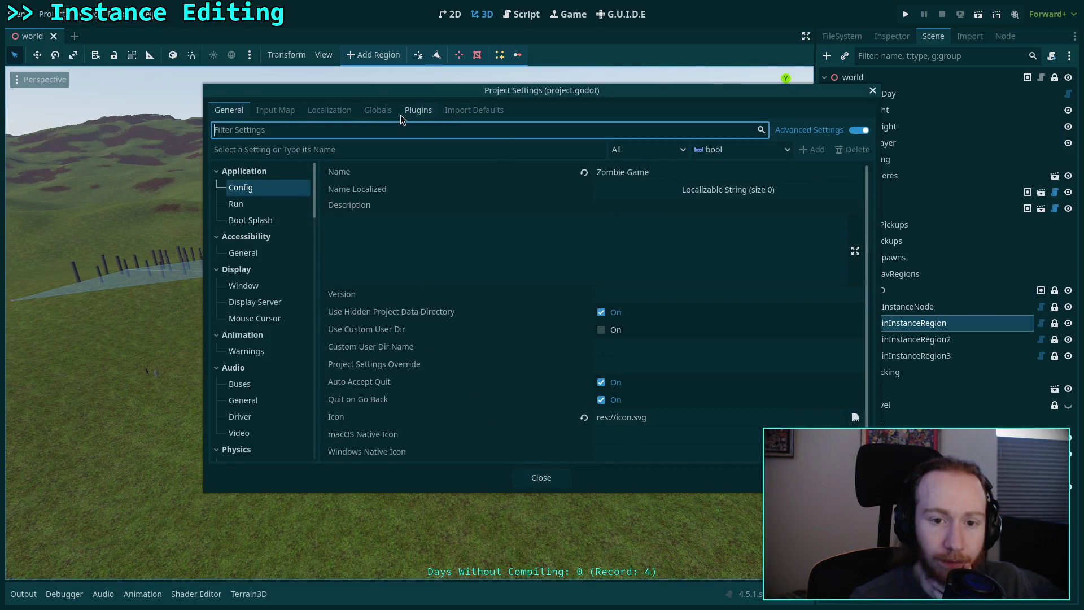
click(377, 111)
click(339, 112)
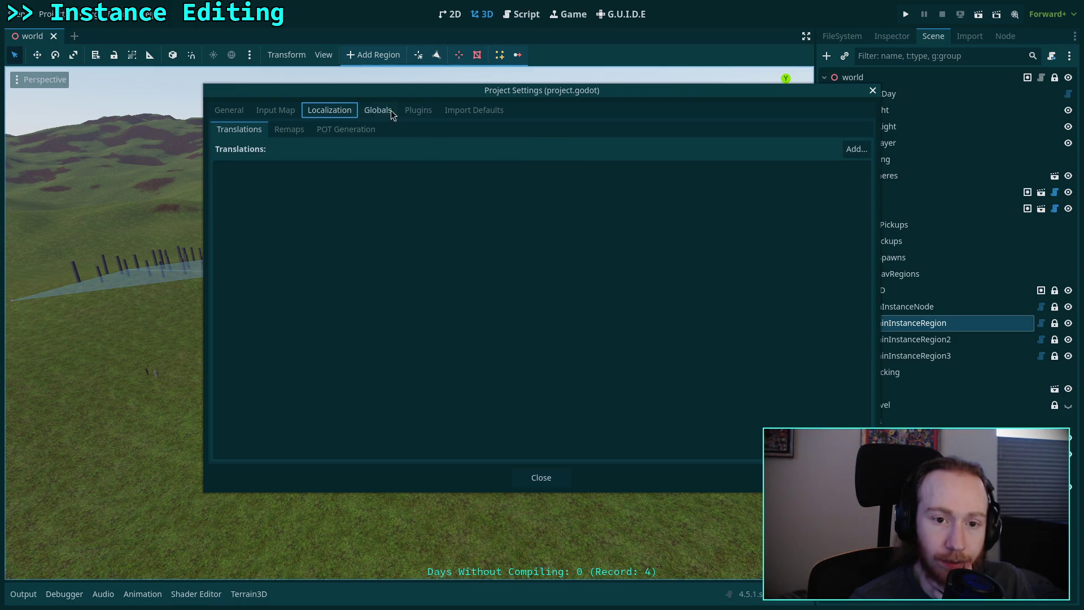
click(418, 110)
click(246, 221)
click(239, 219)
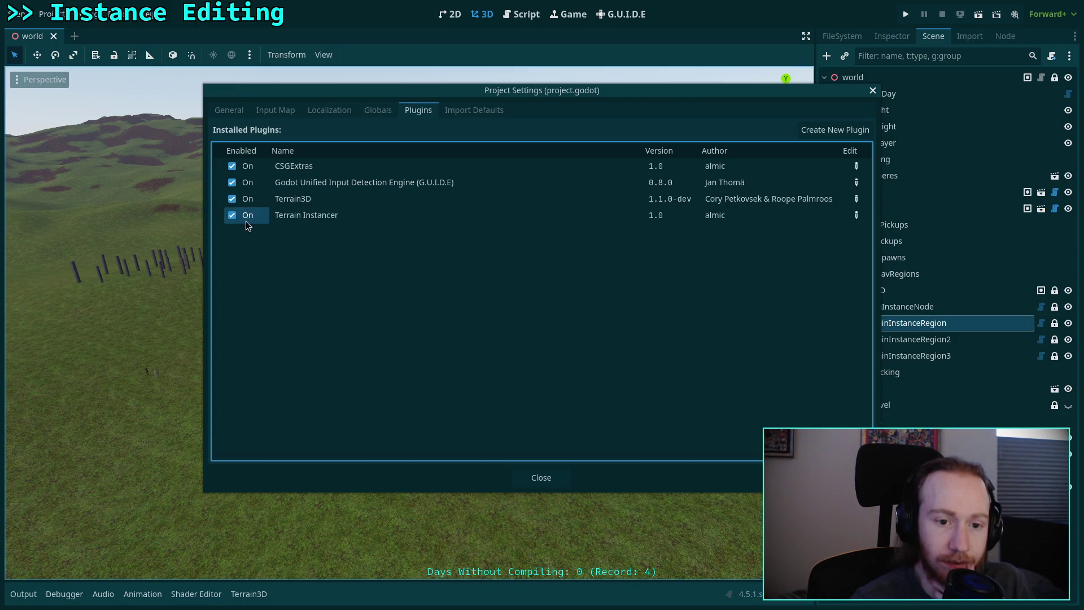
click(533, 476)
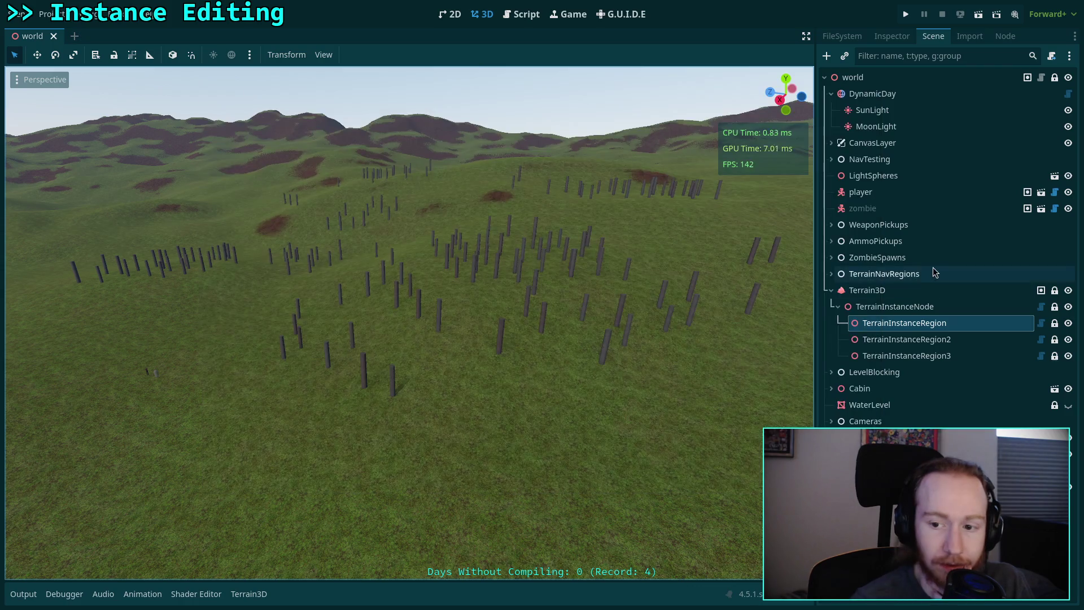
click(909, 322)
click(503, 56)
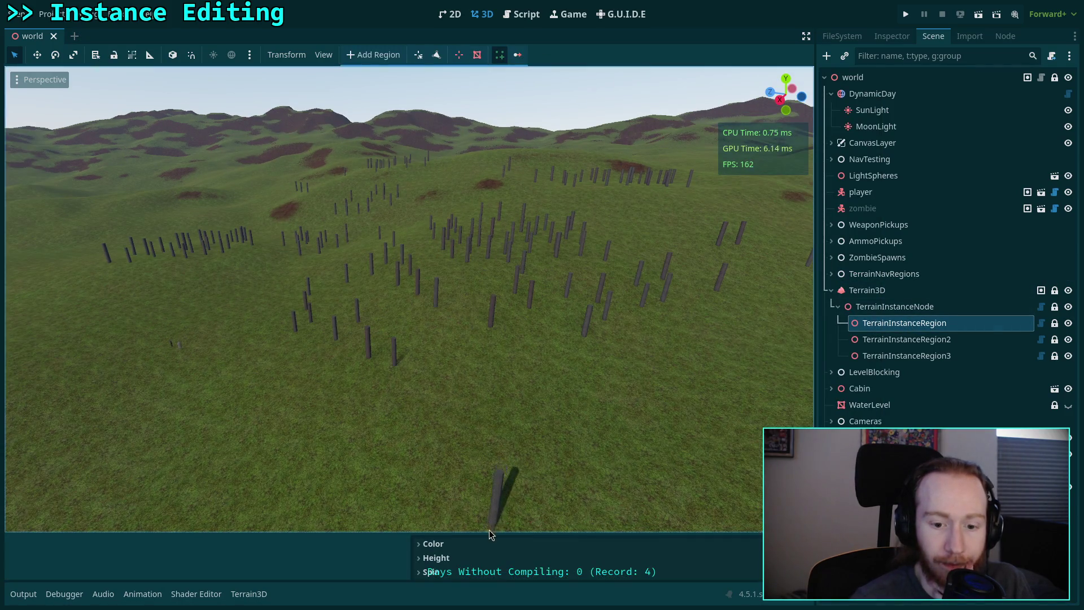
mouse_move(494, 534)
mouse_down()
mouse_move(494, 400)
mouse_move(492, 427)
mouse_up()
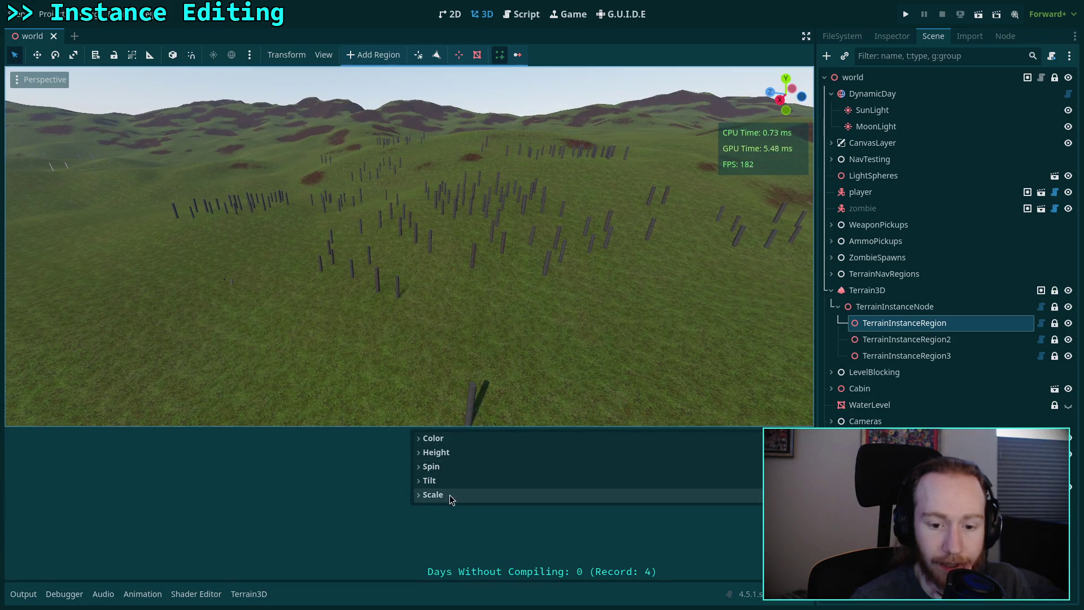
click(449, 495)
click(449, 495)
click(467, 438)
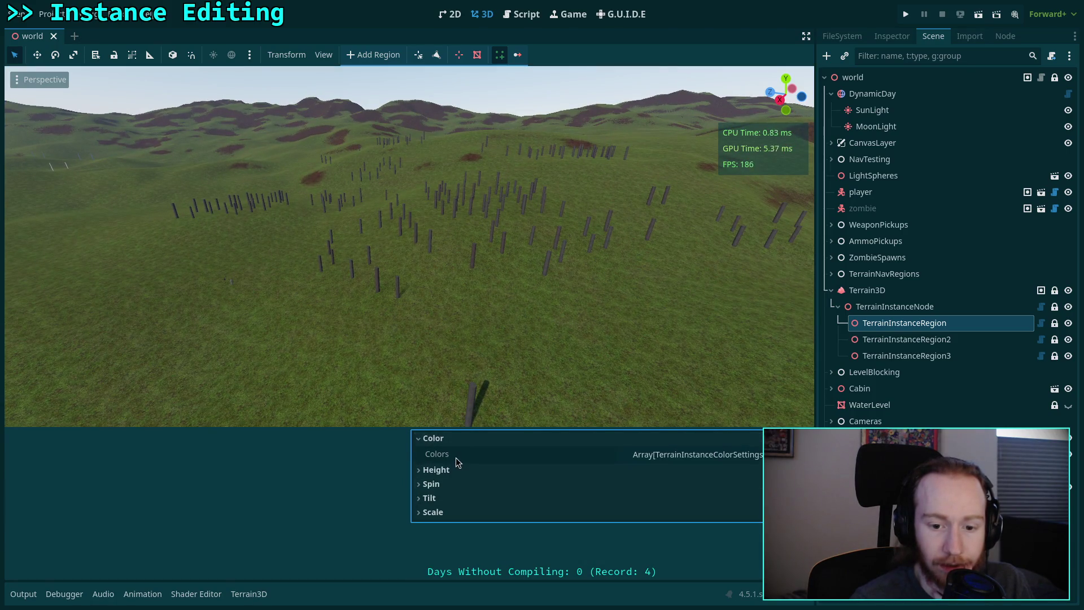
click(443, 438)
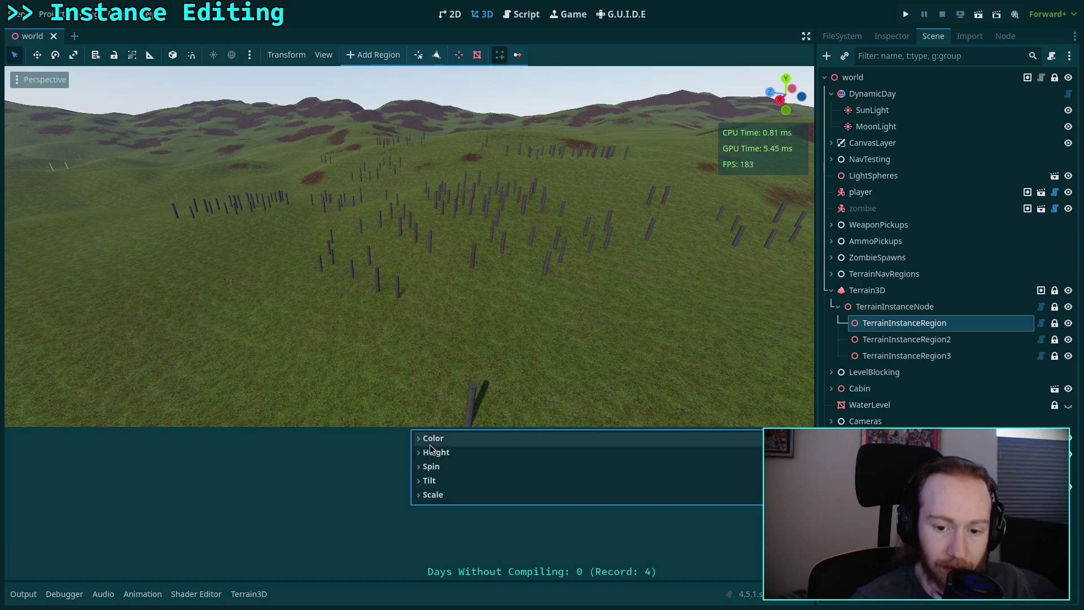
click(443, 452)
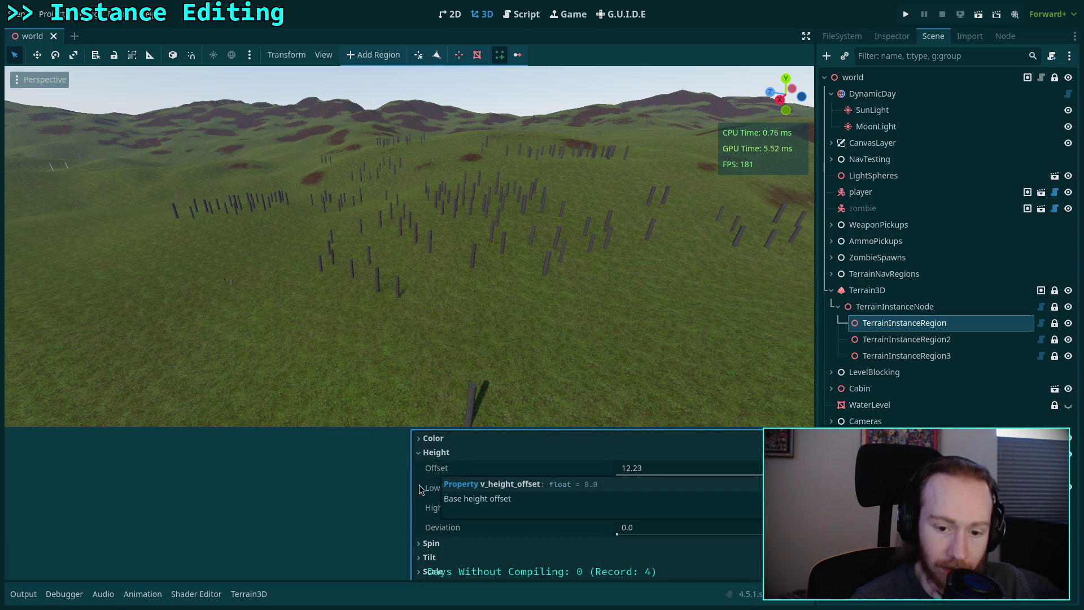
click(440, 452)
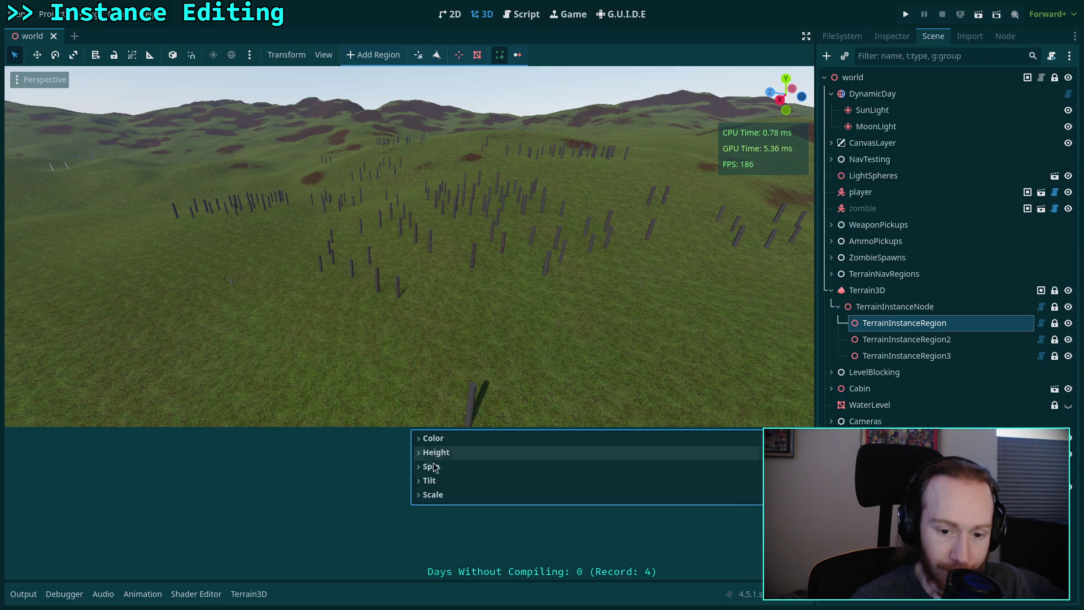
click(431, 480)
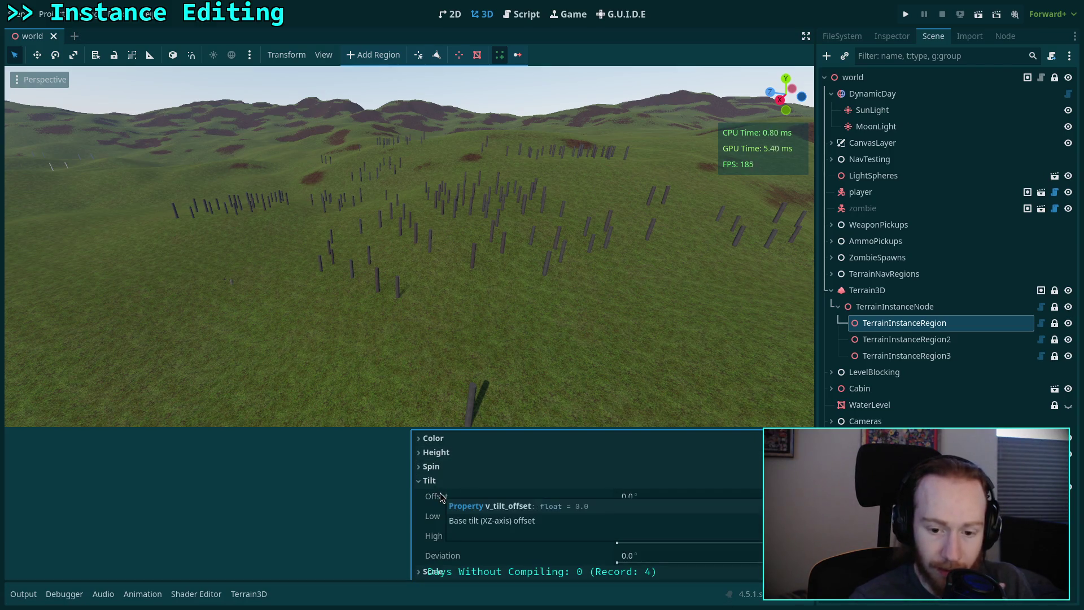
click(431, 480)
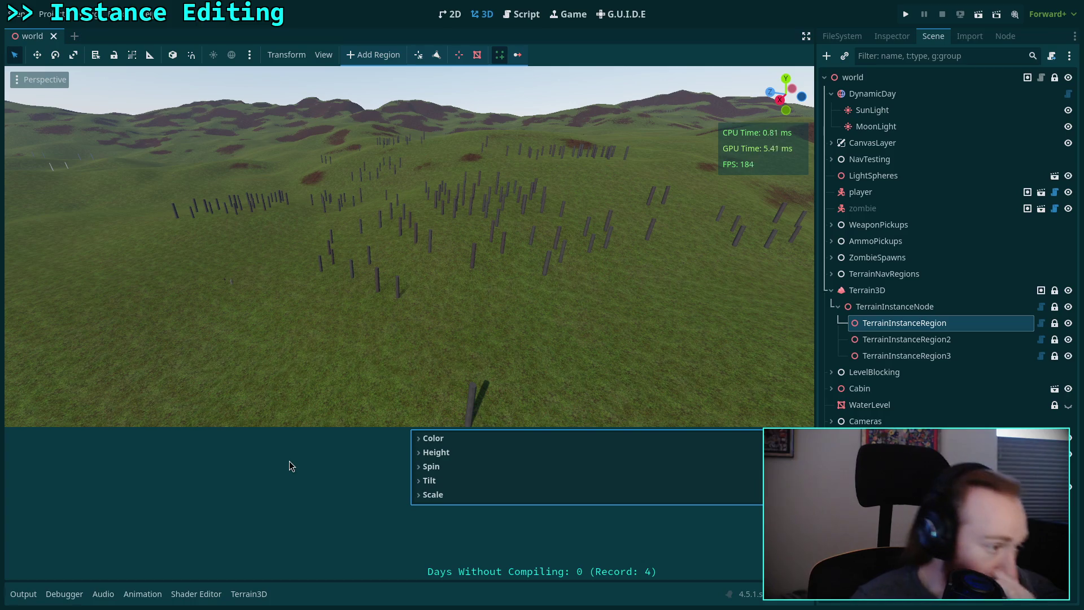
click(486, 450)
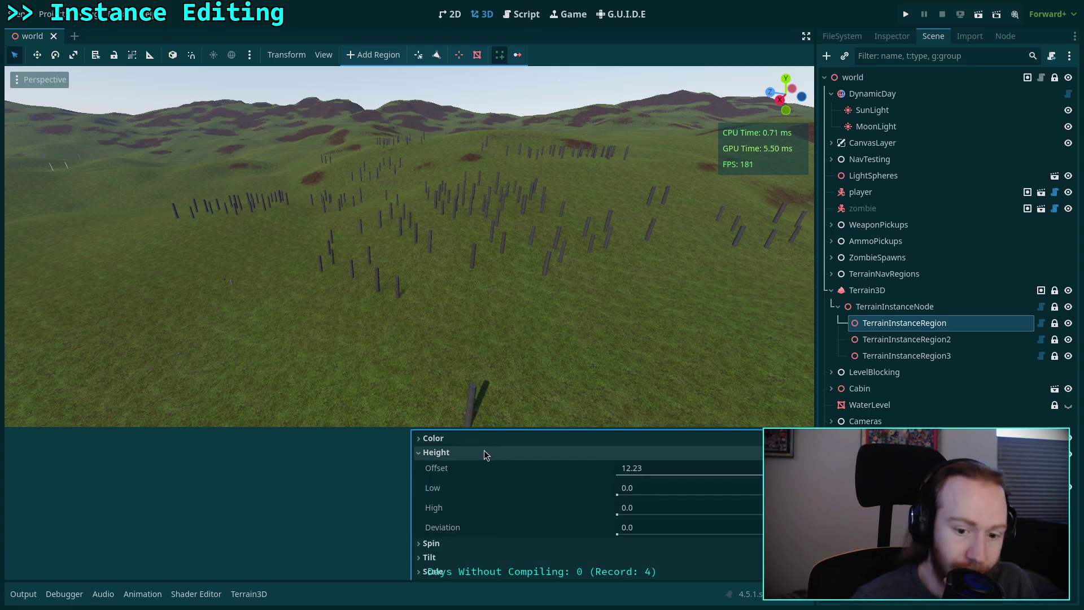
click(483, 449)
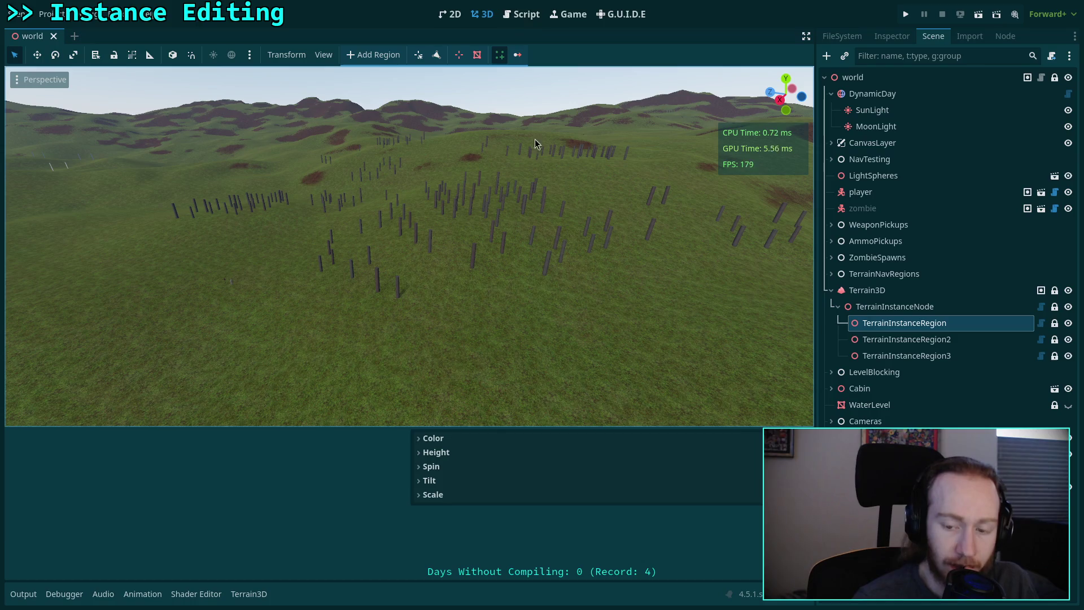
click(476, 494)
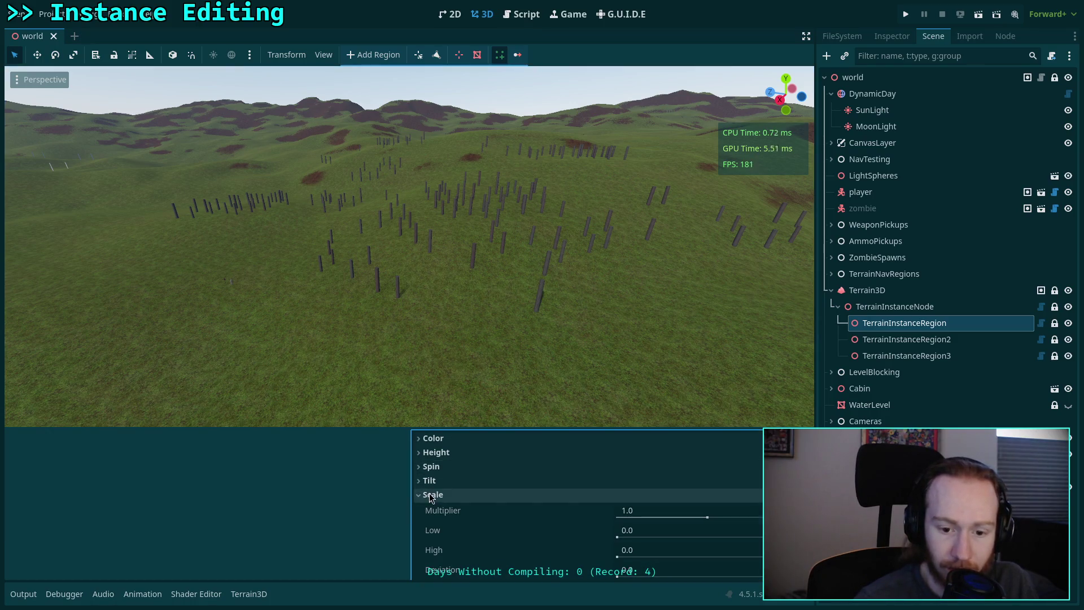
click(477, 494)
mouse_move(450, 428)
mouse_down()
mouse_move(451, 521)
mouse_move(496, 511)
mouse_move(496, 482)
mouse_up()
scroll(475, 544, down, 1)
scroll(476, 544, up, 1)
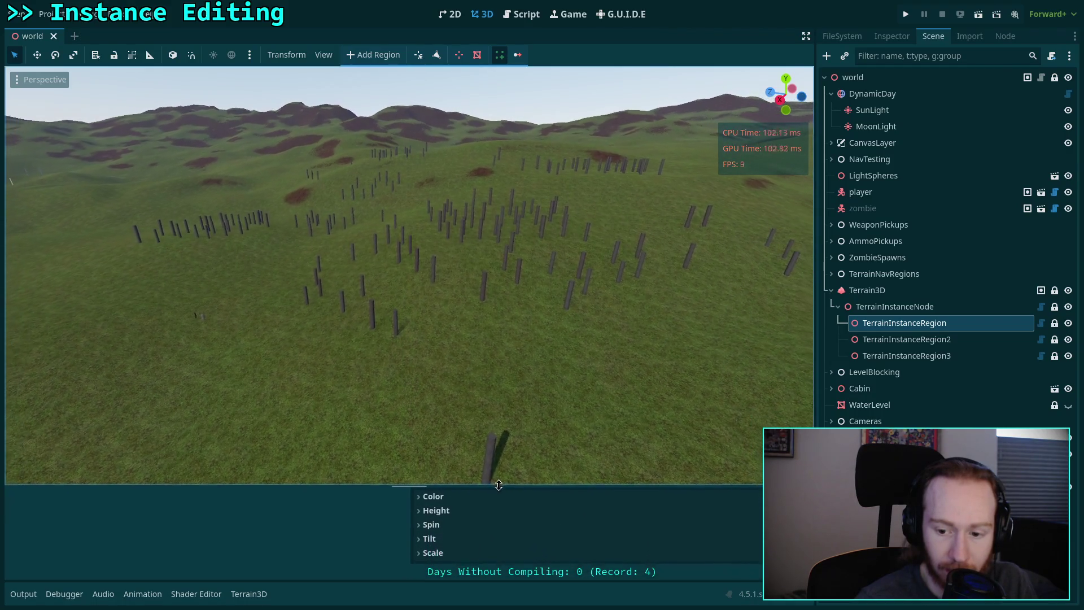
click(434, 549)
click(434, 552)
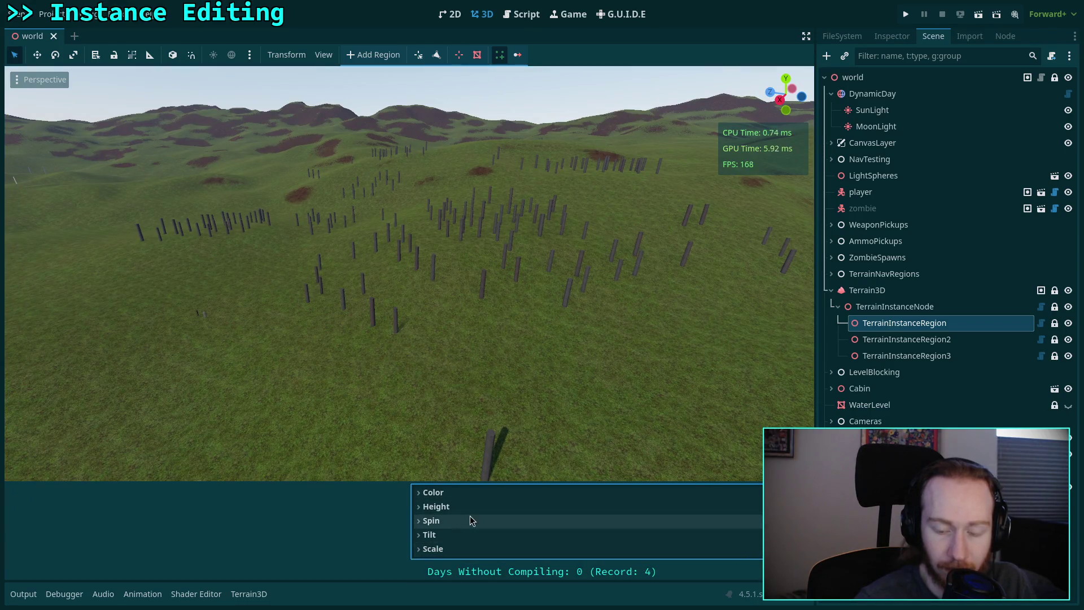
drag(479, 482, 486, 434)
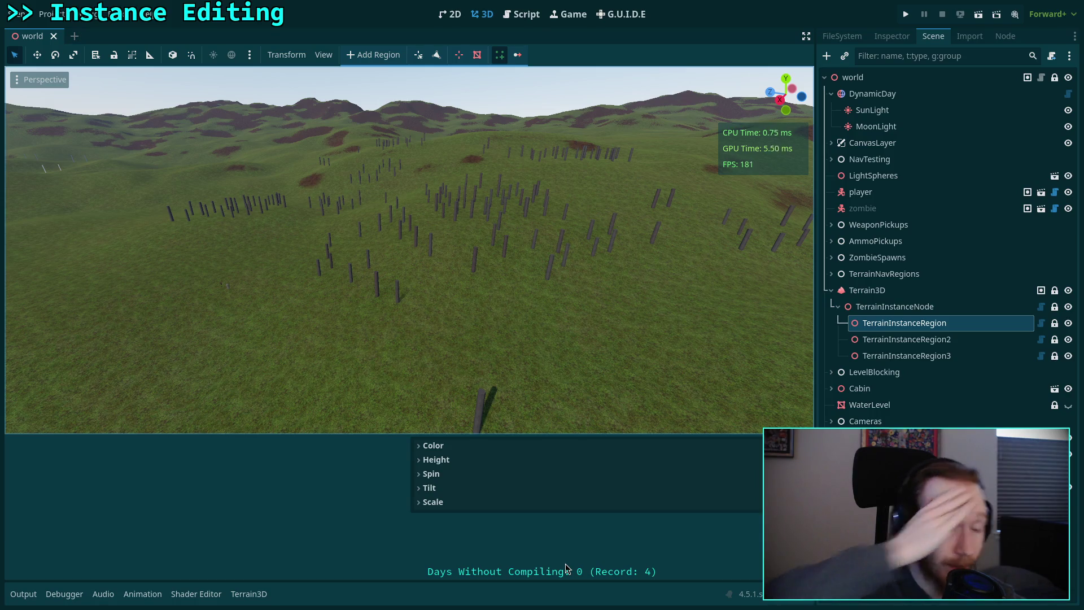
Review the EditorInspector setup lines in instance_bar.gd and save with Ctrl+S.
click(519, 15)
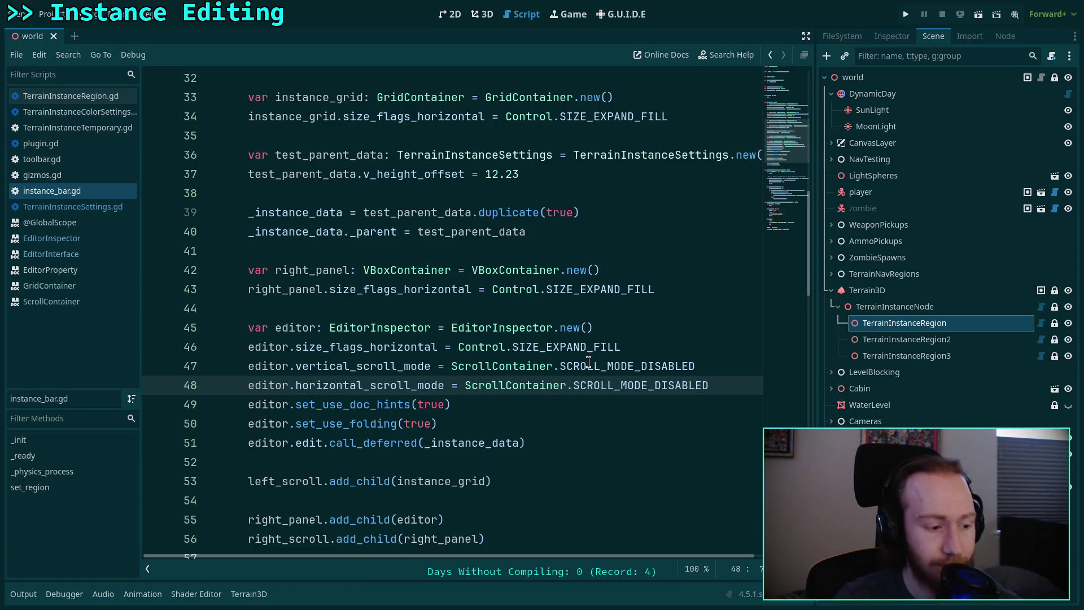
click(477, 438)
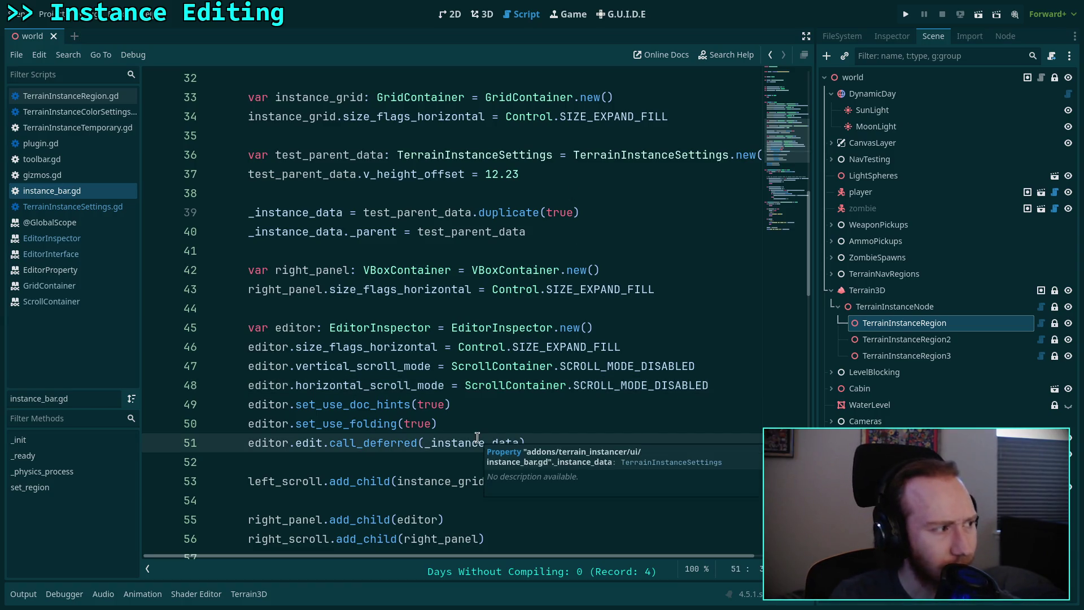
click(360, 461)
scroll(388, 451, down, 2)
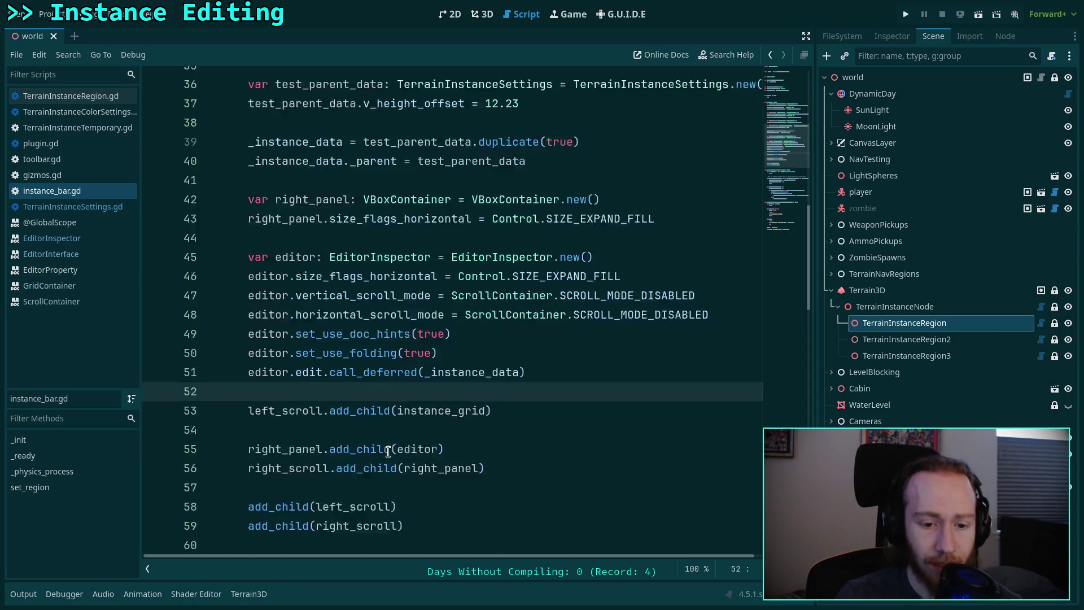
click(337, 387)
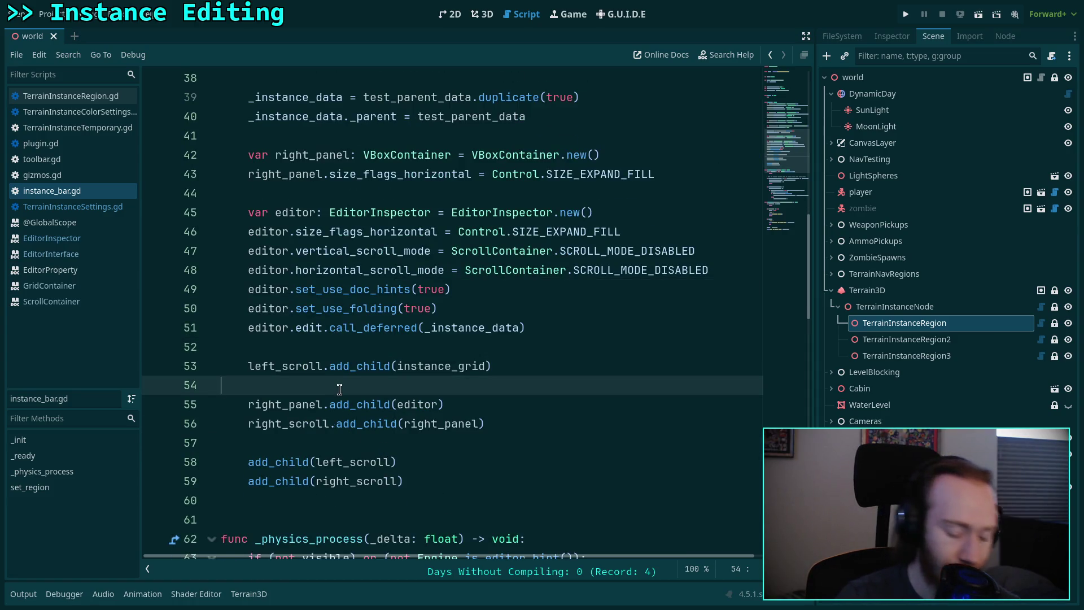
key(ctrl+s)
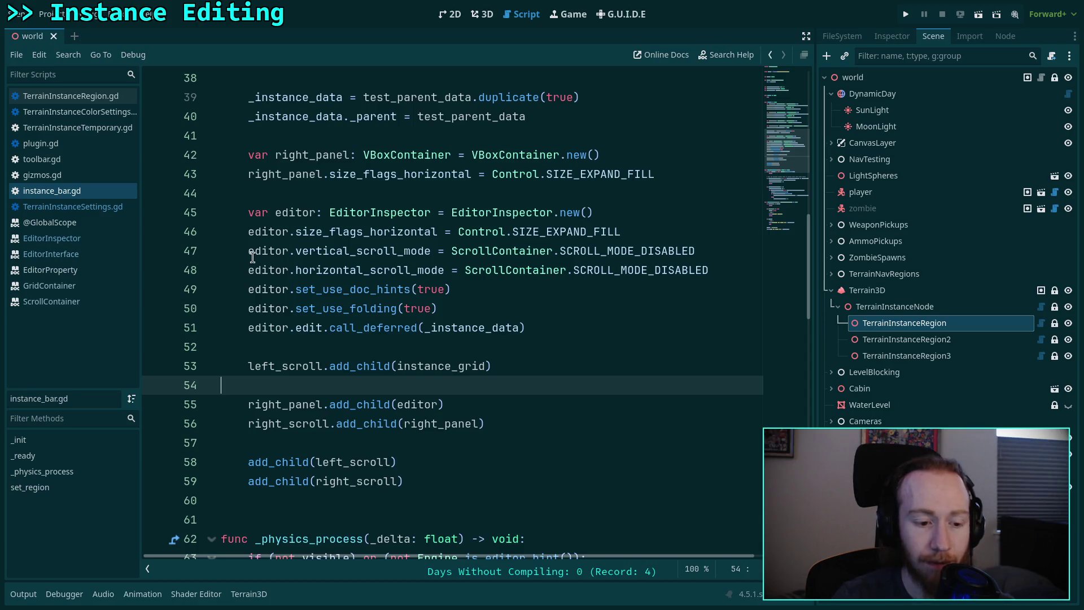
click(352, 344)
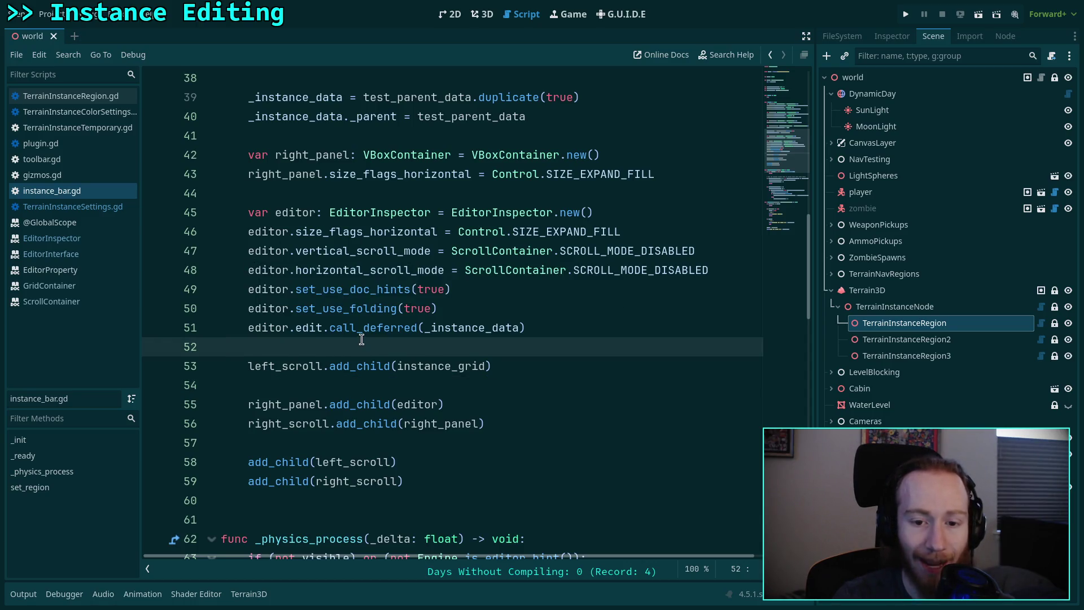
scroll(361, 339, up, 2)
click(370, 311)
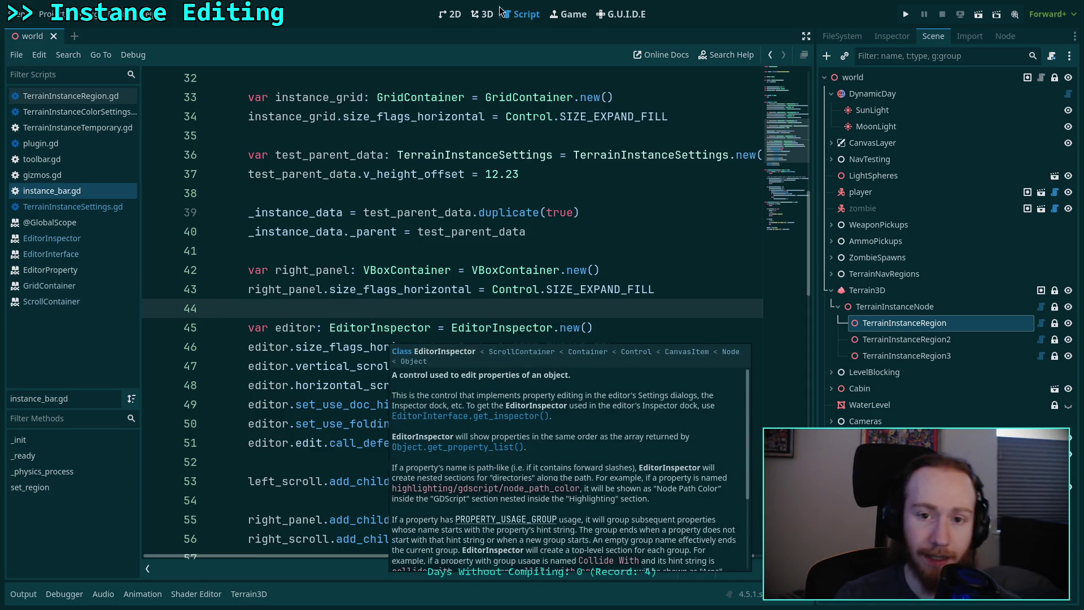
In the 3D view, try Height Offset values -2.77 and -0.5, then revert it to 12.23.
click(489, 19)
click(476, 479)
click(477, 479)
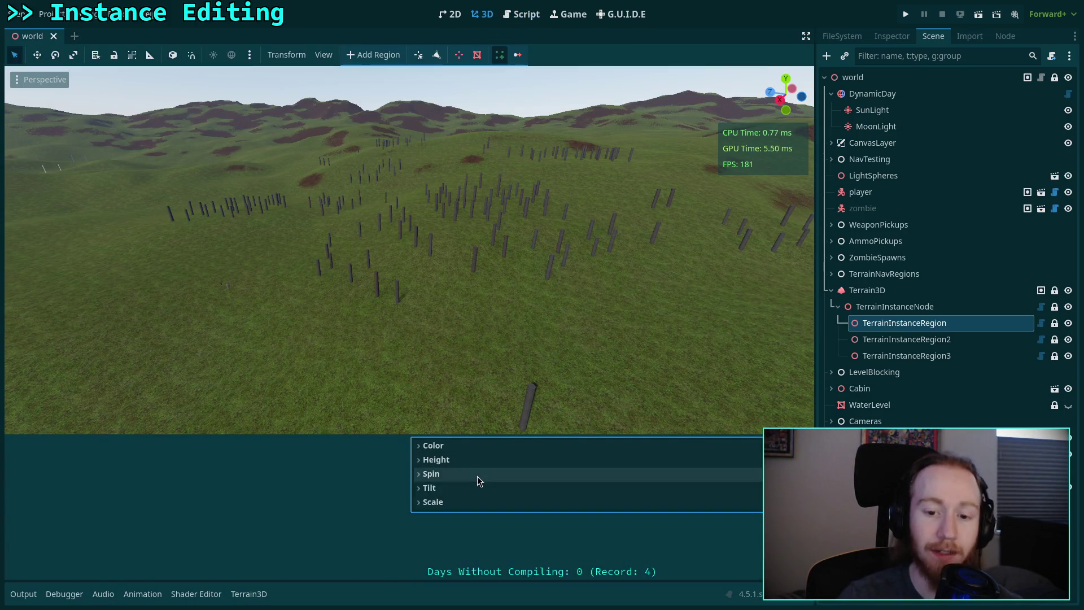
click(477, 460)
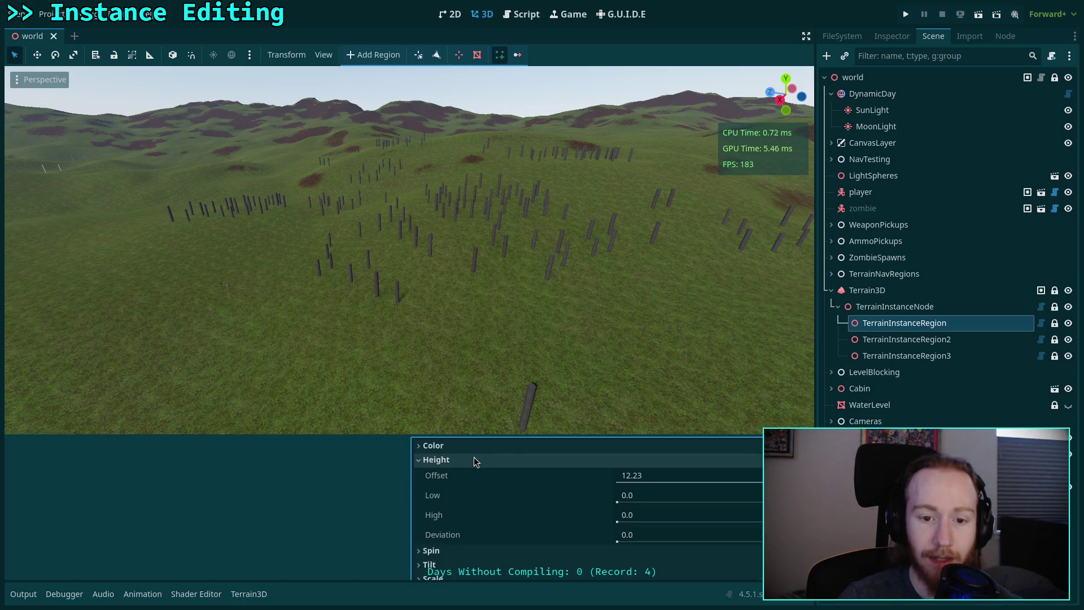
click(608, 480)
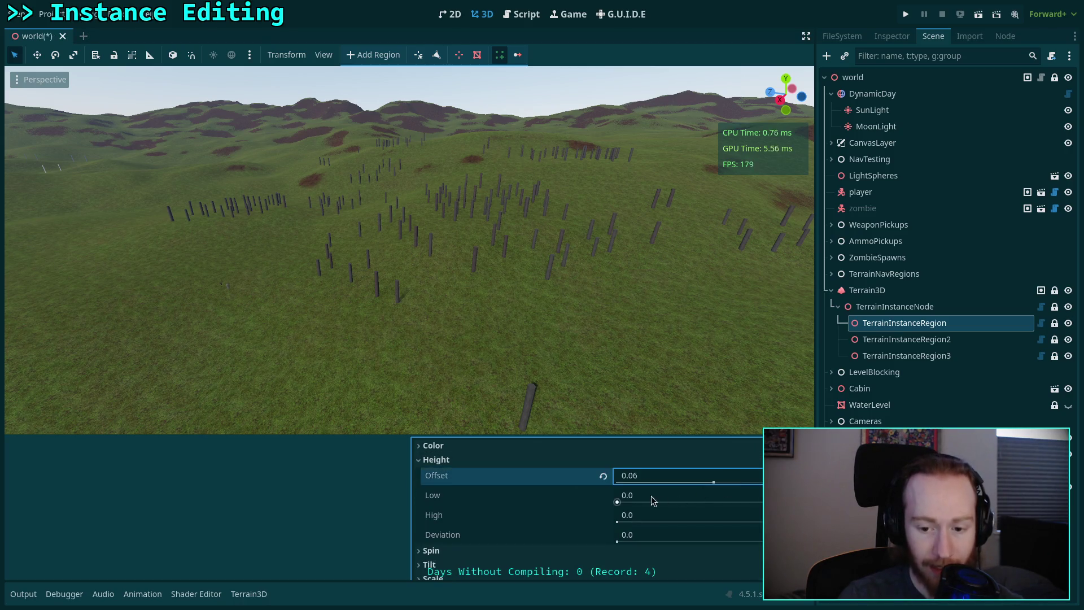
mouse_move(608, 480)
mouse_down()
mouse_move(587, 481)
mouse_move(600, 395)
mouse_up()
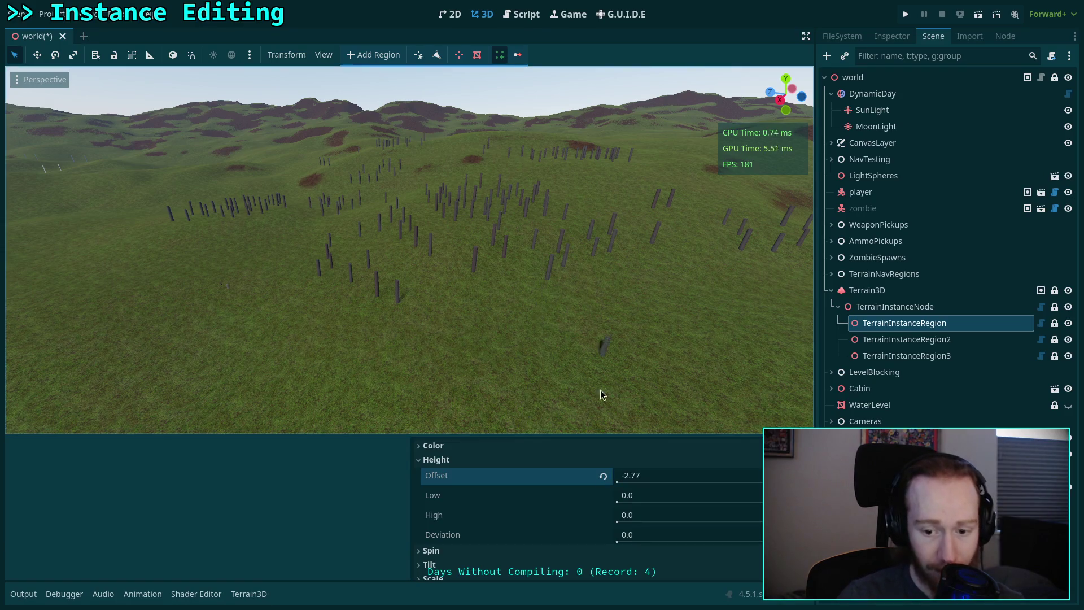
click(622, 477)
text(0.99)
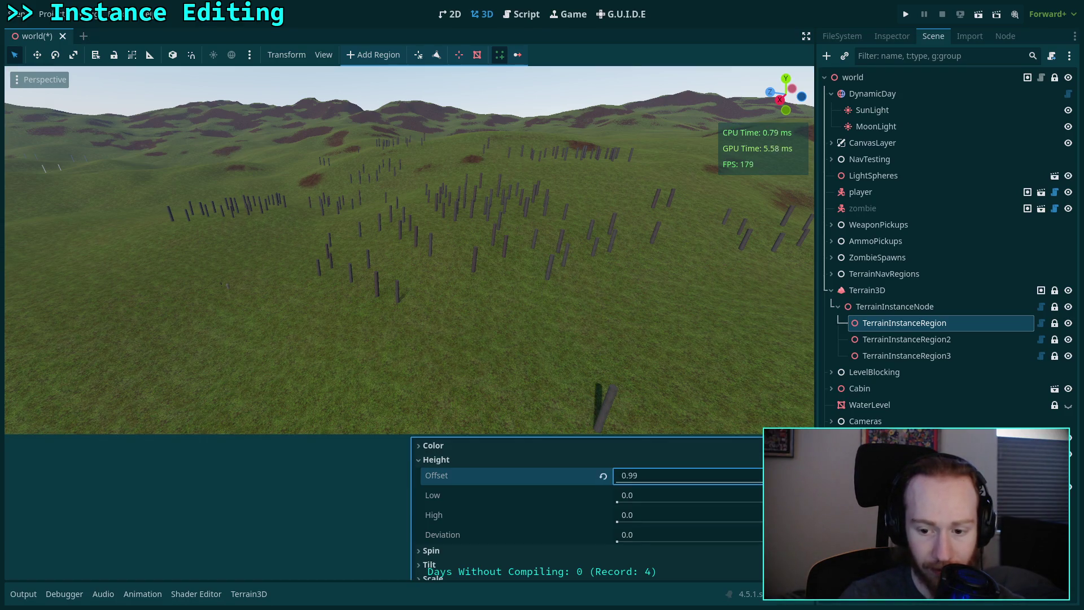
text(-0.5)
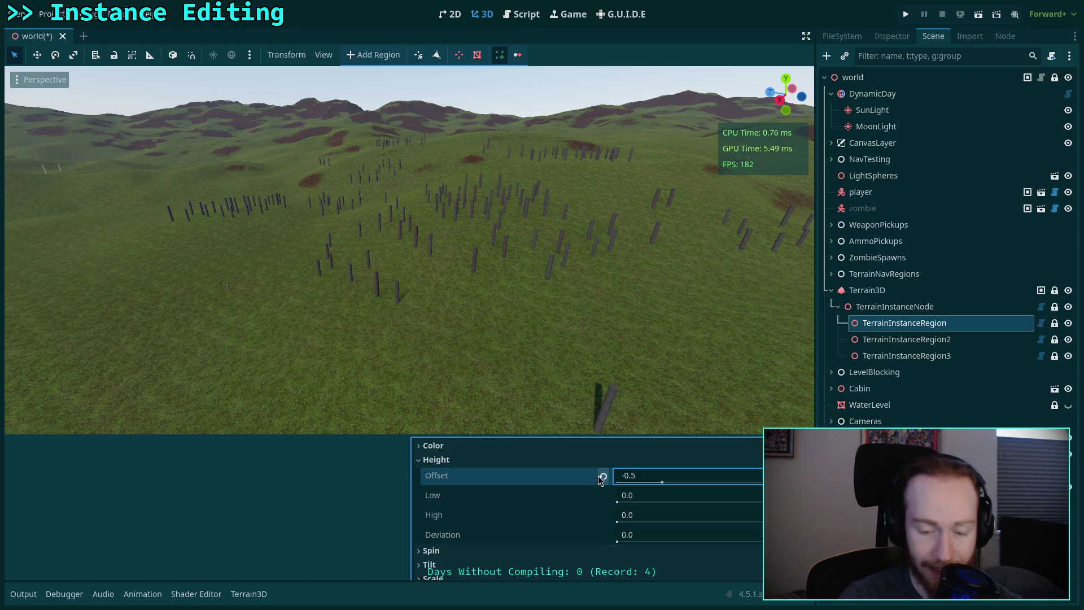
click(603, 477)
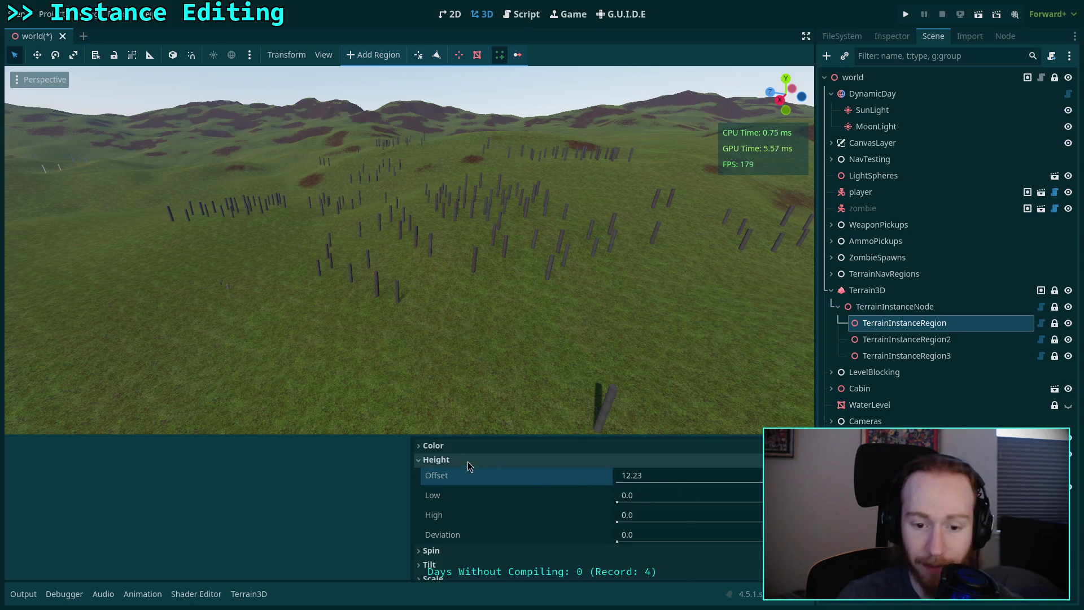
Collapse the Height group, drag the near post instance left, and make the 3D view taller.
click(443, 459)
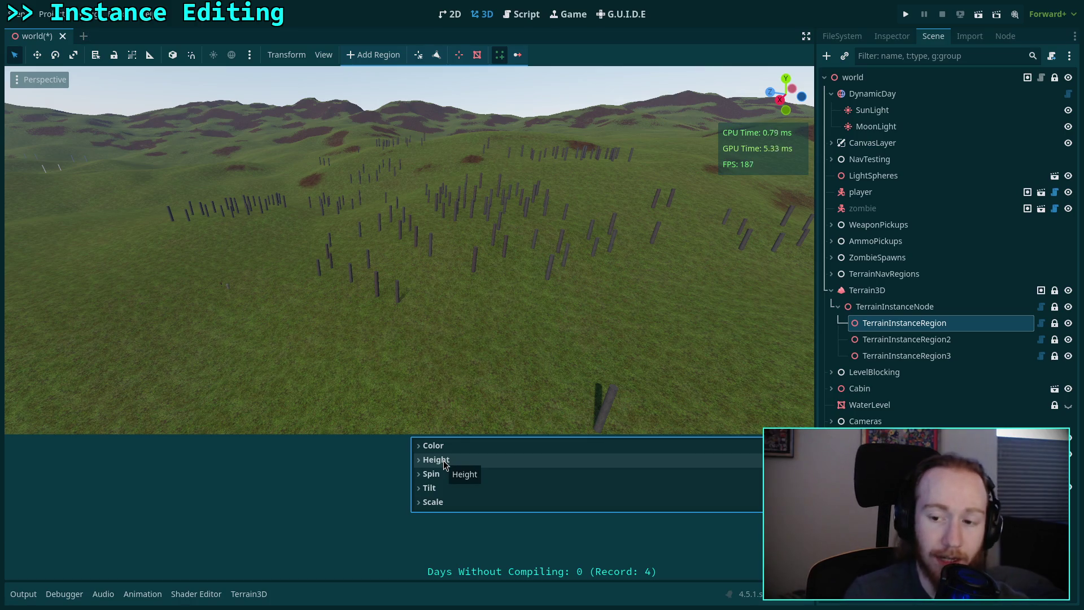
click(443, 460)
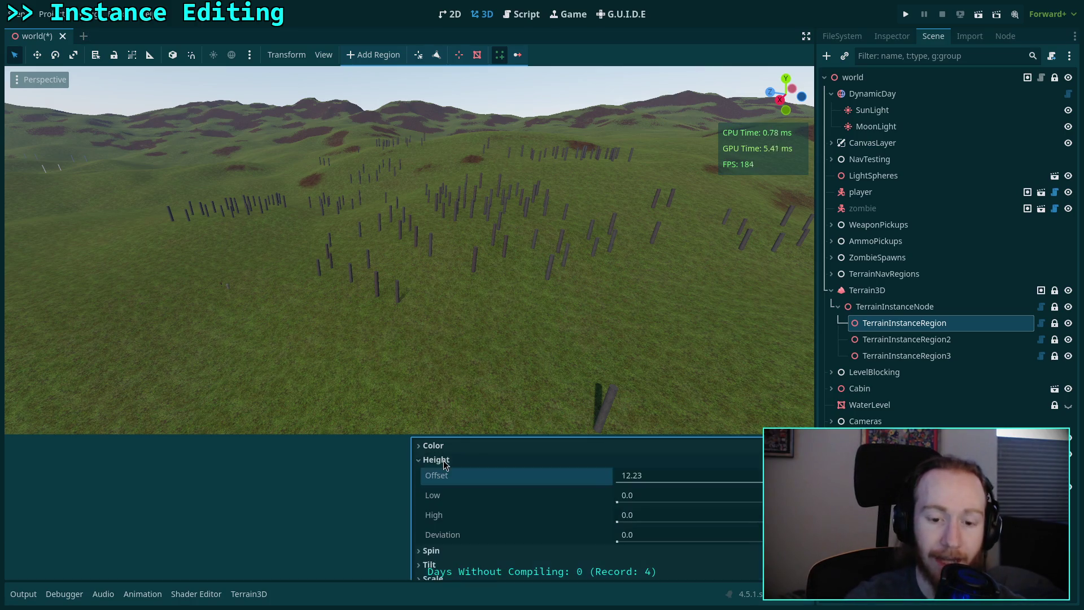
click(442, 460)
mouse_move(505, 354)
mouse_down()
mouse_move(371, 311)
mouse_move(435, 375)
mouse_move(415, 561)
mouse_up()
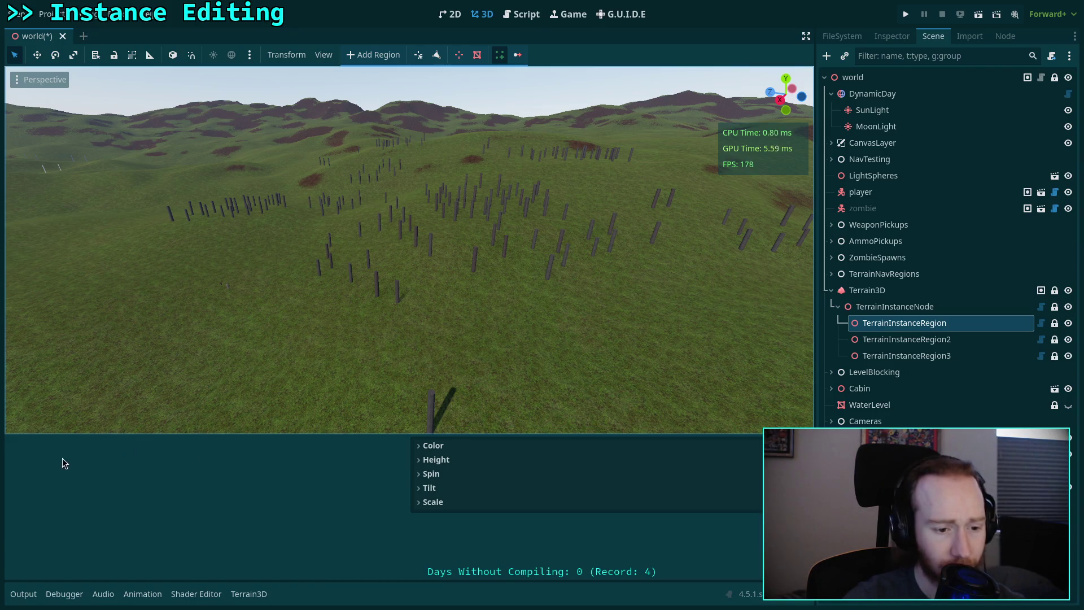
drag(79, 434, 62, 461)
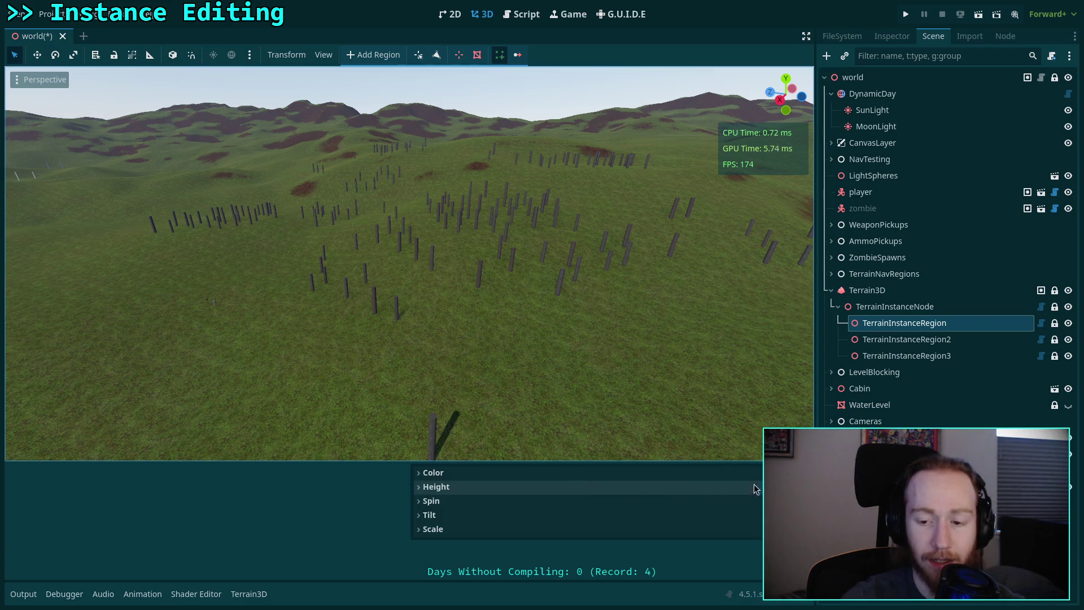
Show TerrainInstanceRegion's properties with Instances elements 0 and 1 expanded and the dock widened.
click(888, 36)
click(985, 224)
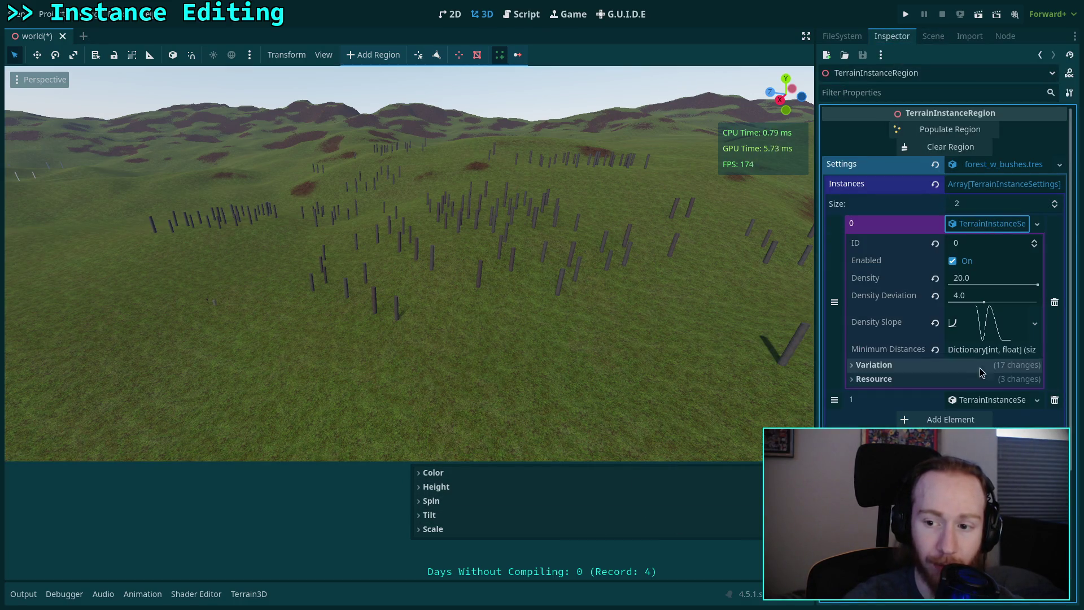
click(977, 401)
drag(816, 360, 741, 359)
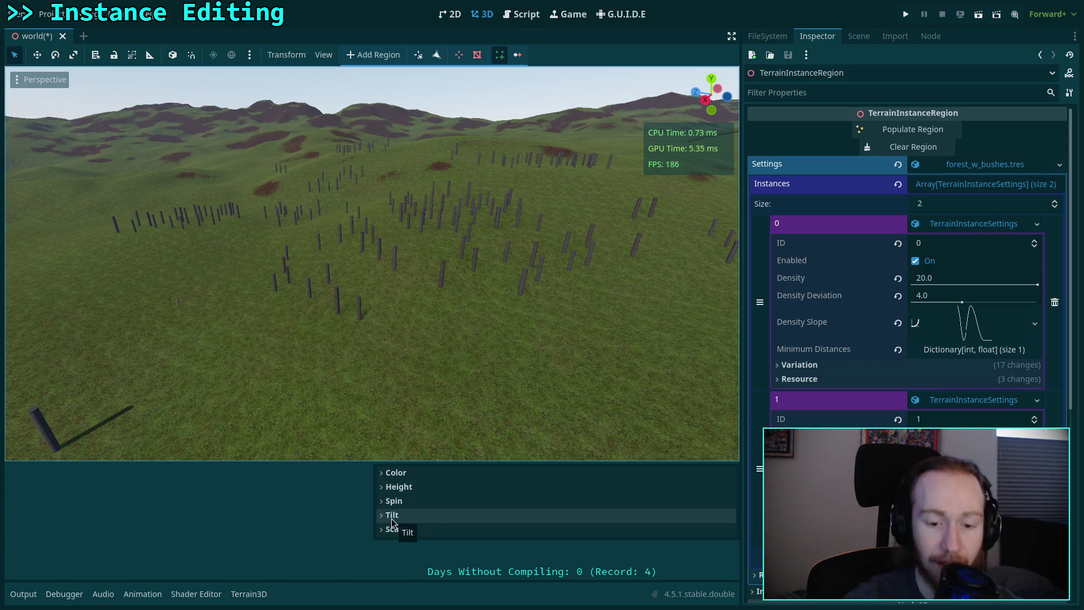
Adjust Tilt Offset, reset it to 0, then collapse Tilt and briefly expand the Color group.
click(448, 514)
scroll(447, 513, down, 2)
drag(641, 510, 623, 509)
click(547, 502)
click(446, 486)
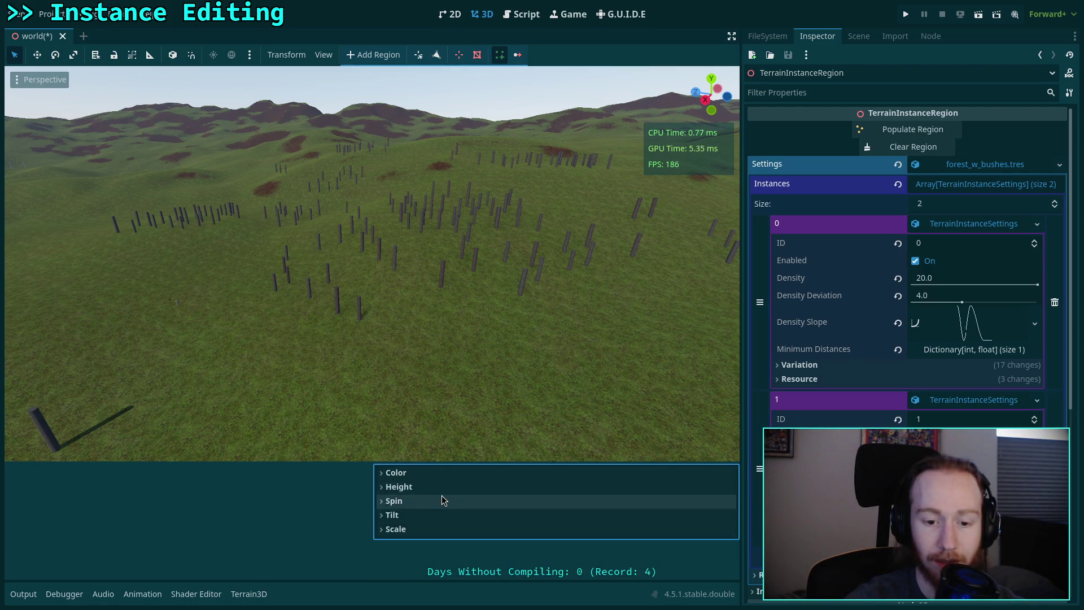
click(448, 477)
click(395, 472)
click(398, 486)
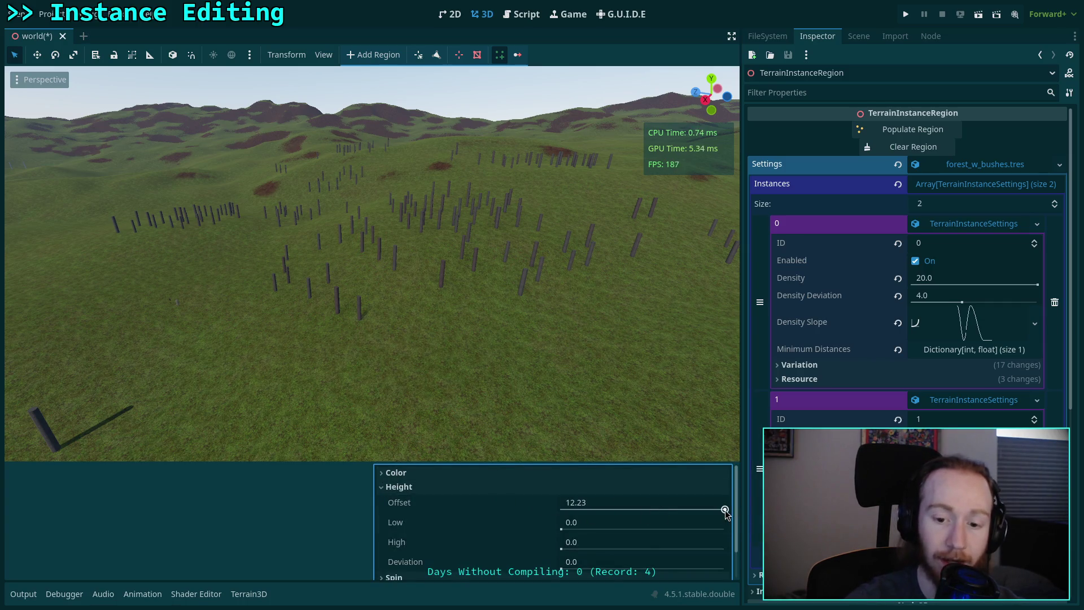
drag(724, 509, 591, 509)
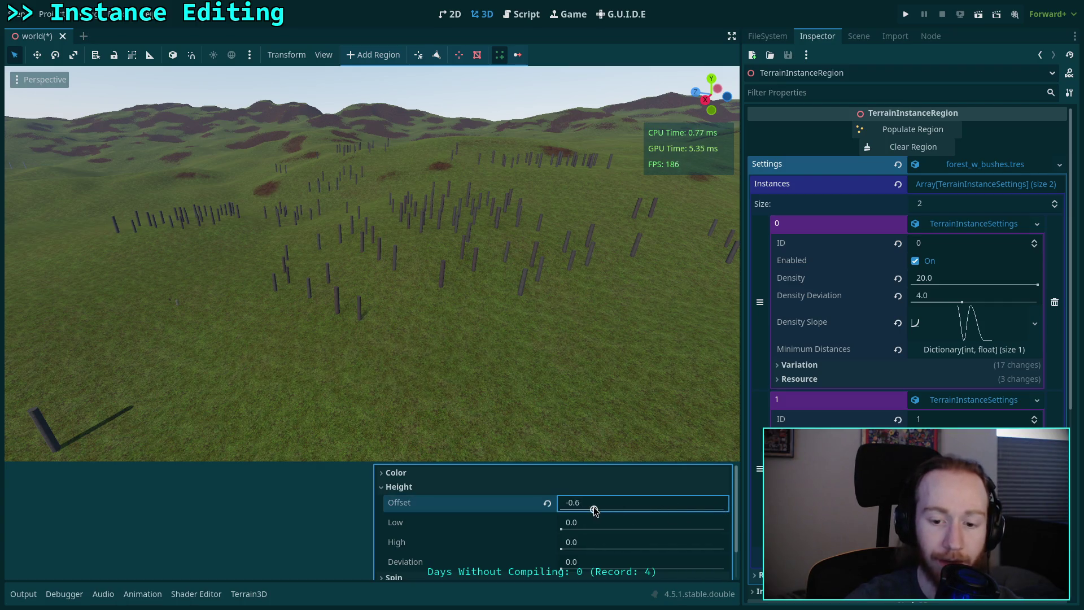
click(547, 505)
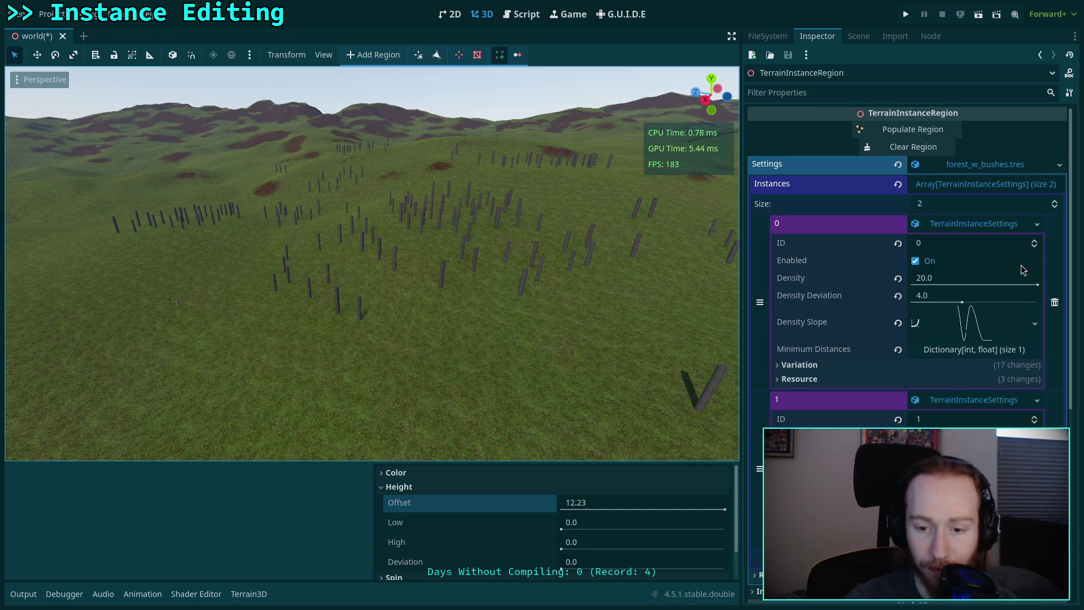
Expand Variation's Color and Height groups and the Colors array, collapse them, then open the Output log.
click(869, 364)
click(869, 384)
click(882, 414)
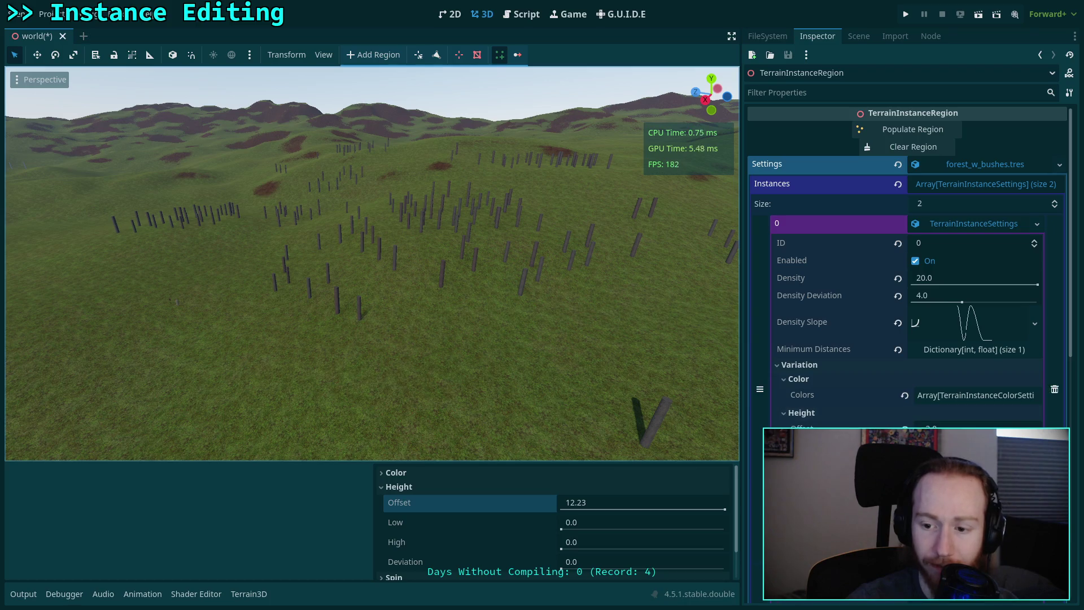
click(974, 396)
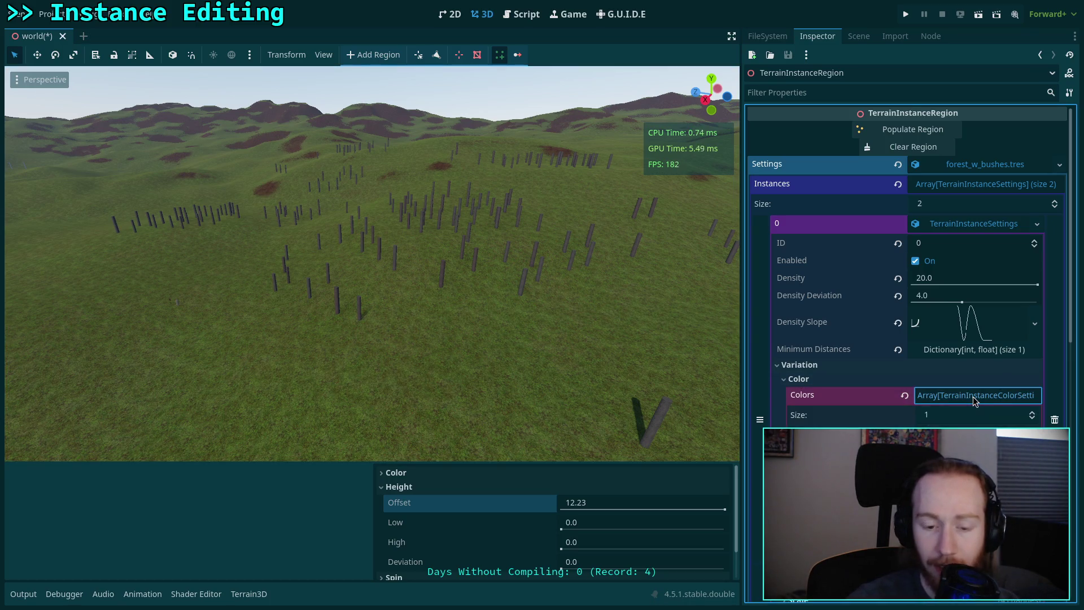
click(907, 385)
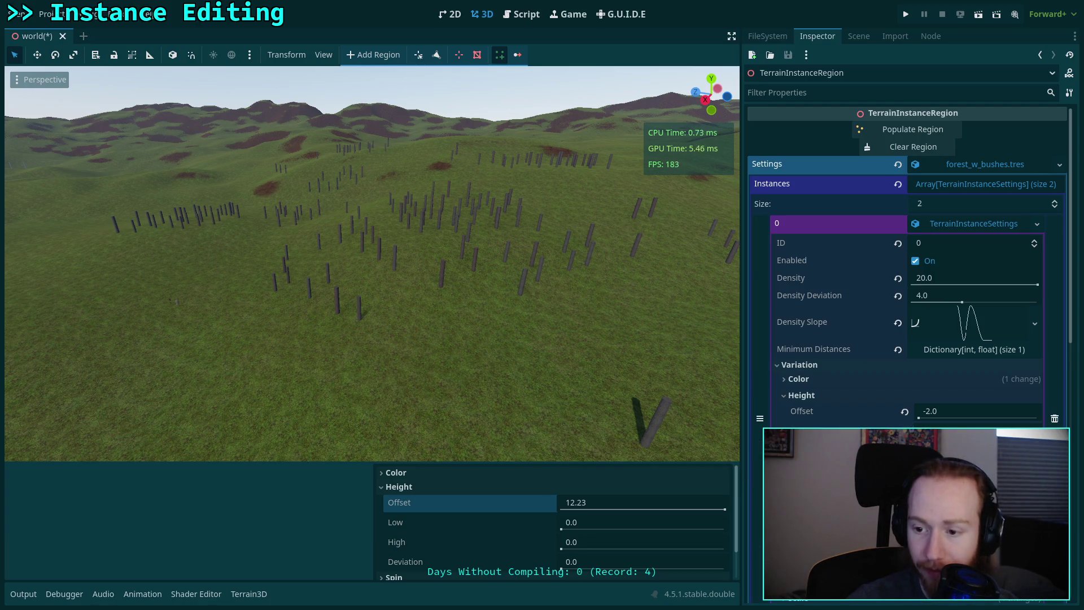
click(801, 395)
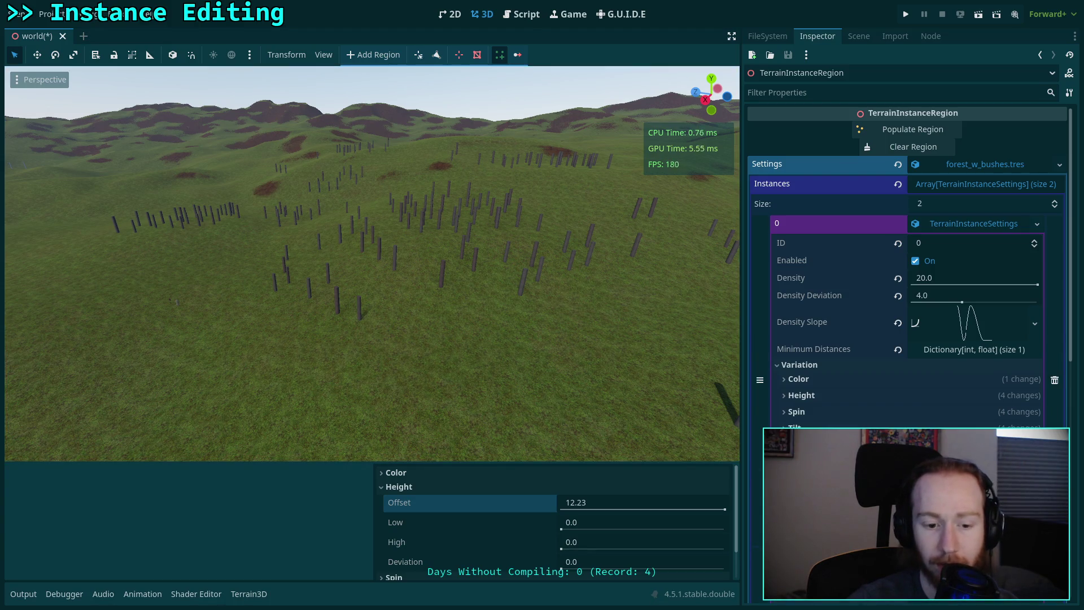
click(23, 594)
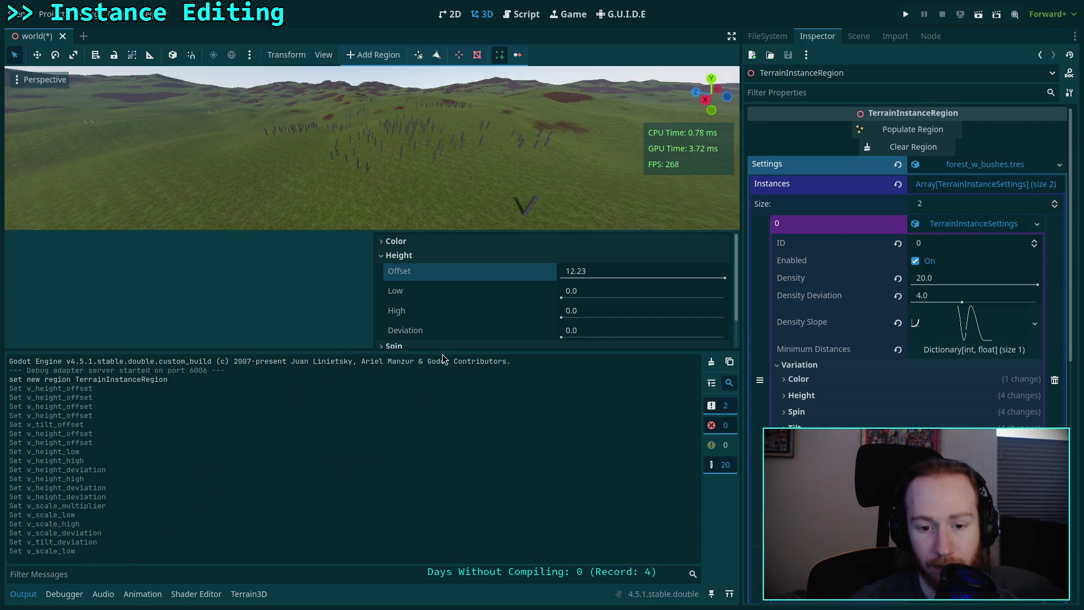
Resize the Output panel against the 3D view, check the Terrain3D panel, then return to Output.
drag(451, 350, 431, 560)
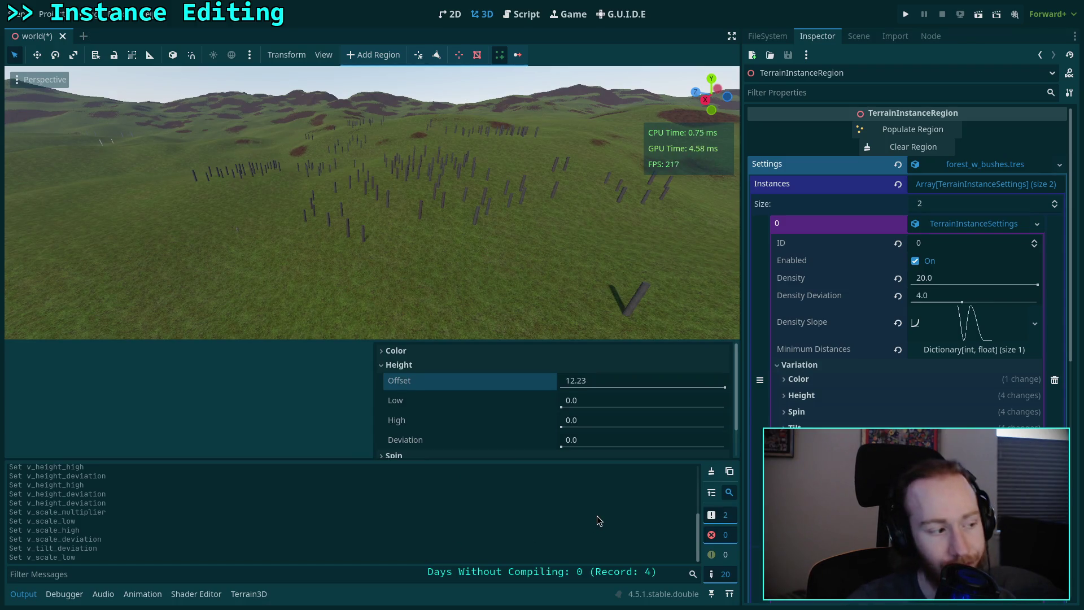
click(249, 594)
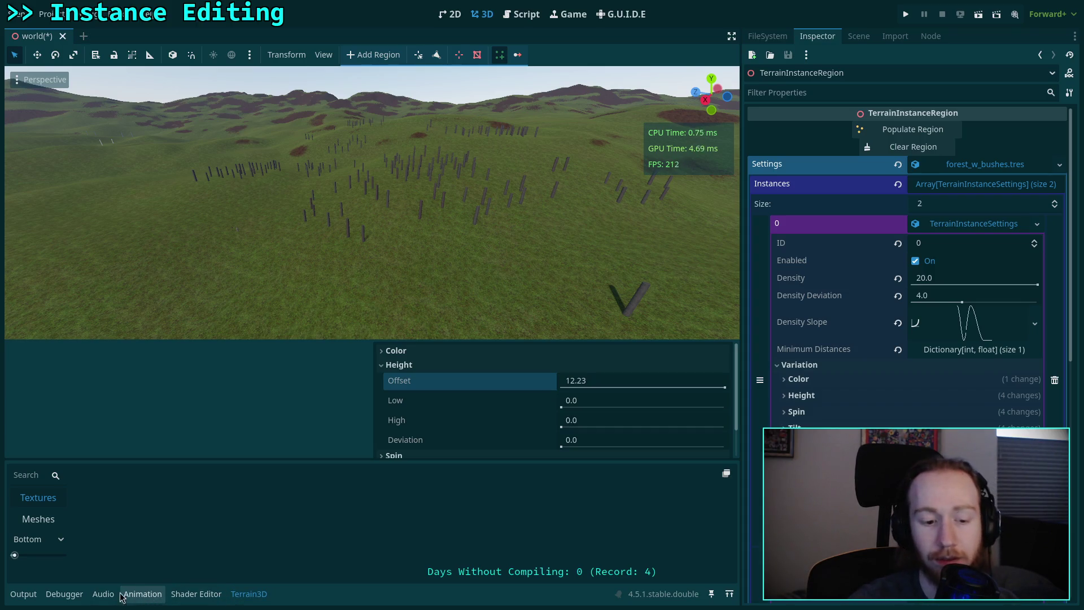
click(24, 594)
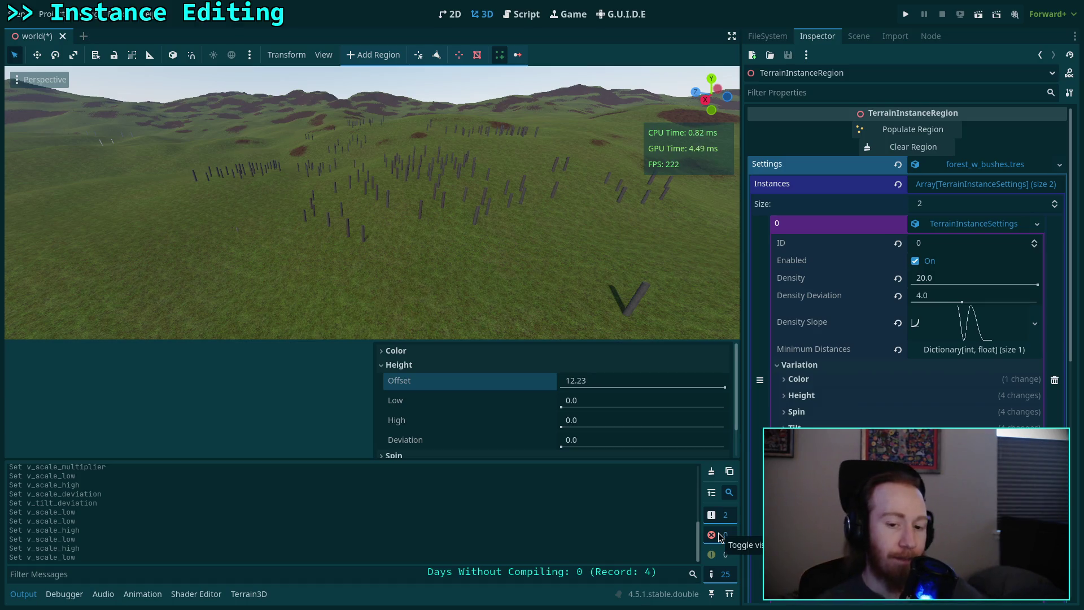
Browse TerrainInstanceTemporary.gd and TerrainInstanceColorSettings.gd, then read TerrainInstanceSettings.gd's revert functions.
click(523, 14)
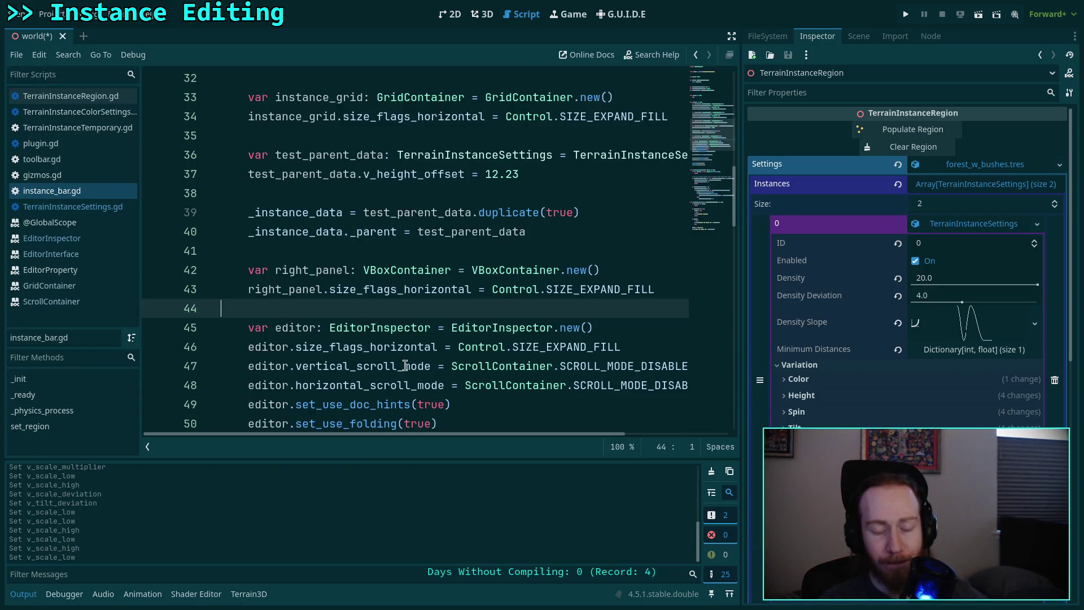
click(85, 127)
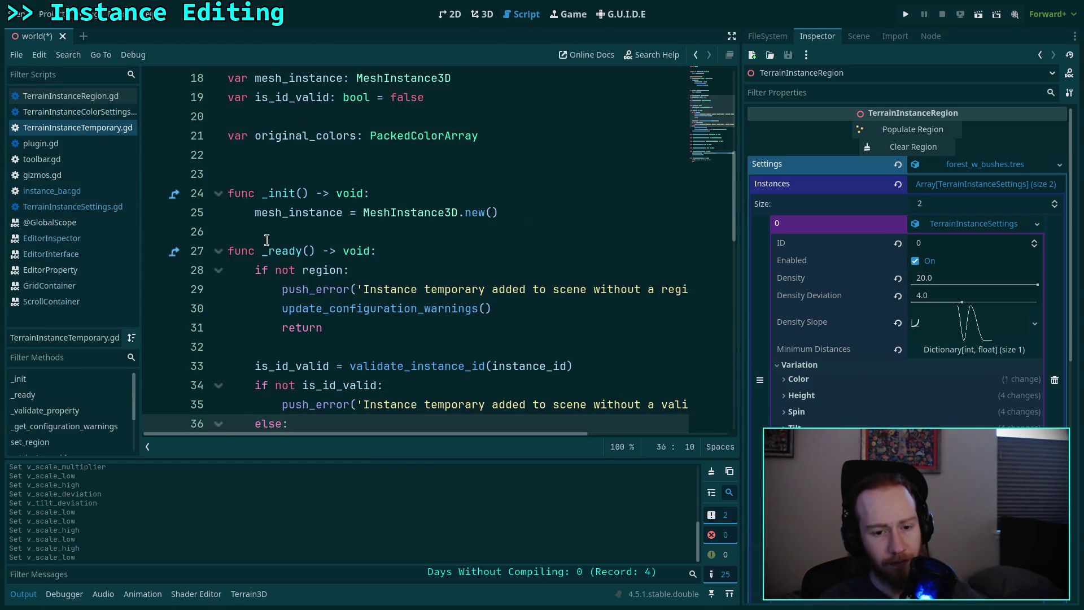
click(99, 107)
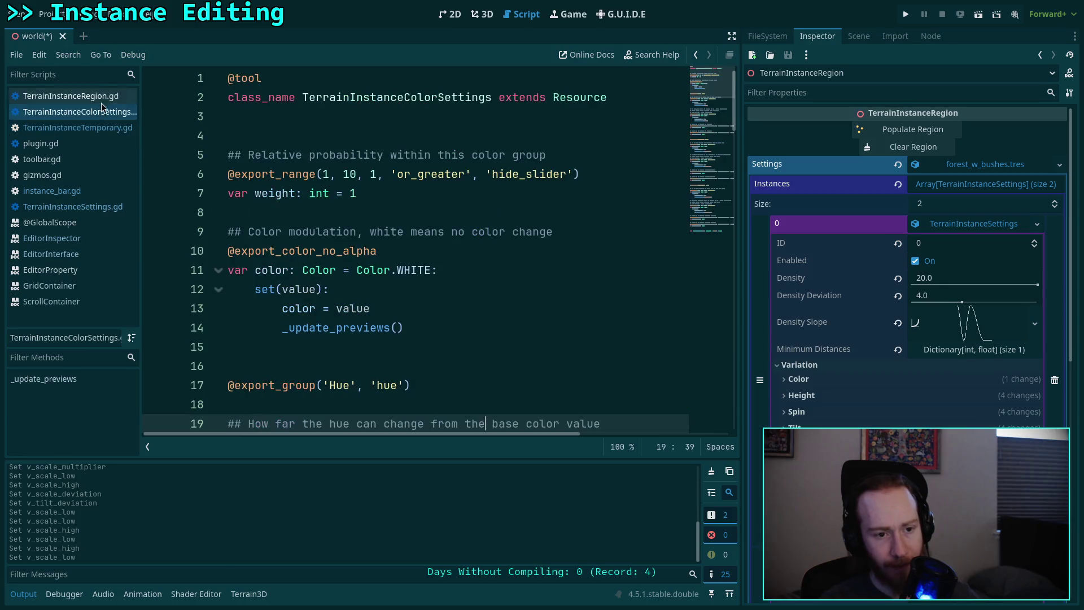
click(73, 206)
scroll(411, 337, down, 6)
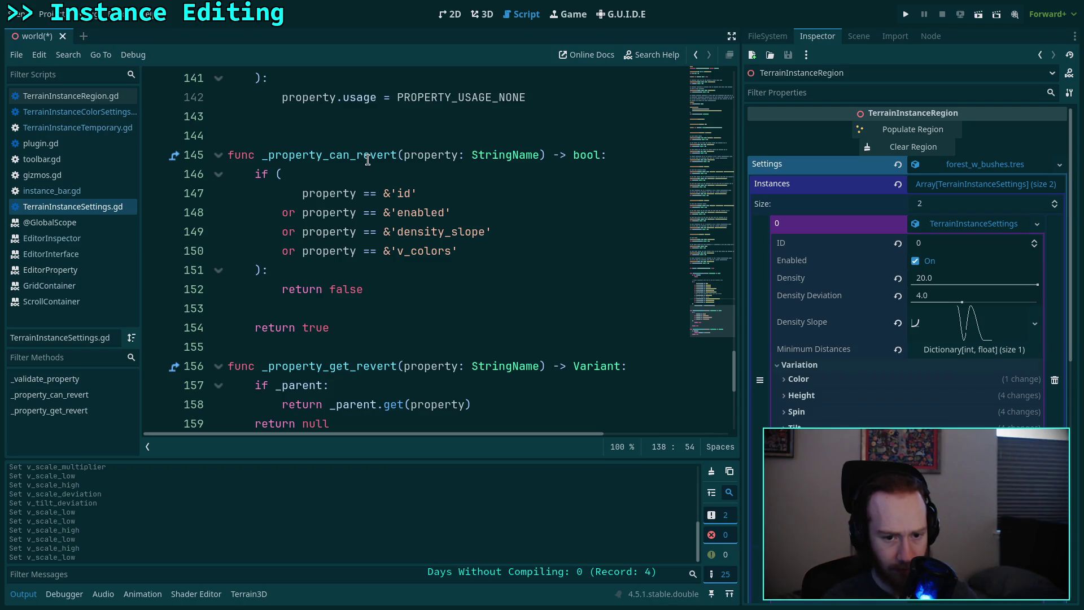
mouse_move(368, 159)
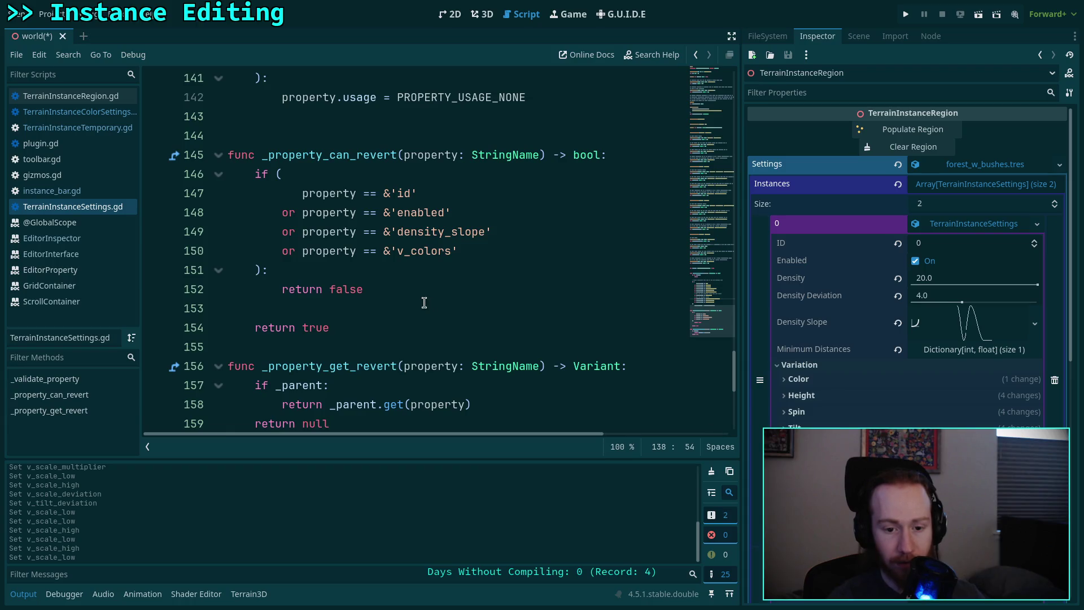
scroll(424, 302, down, 1)
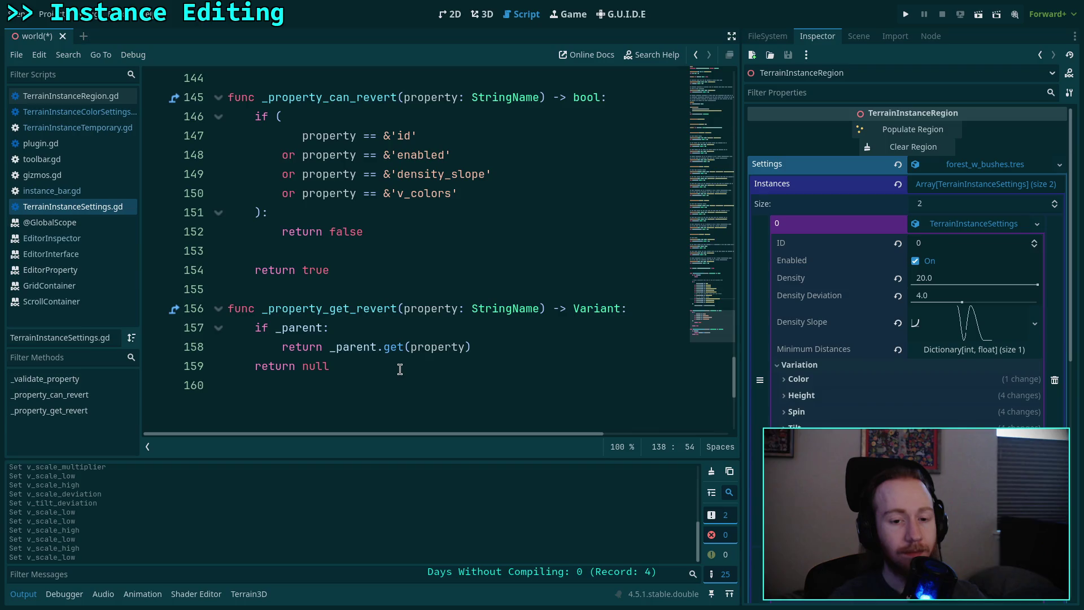
scroll(399, 368, up, 2)
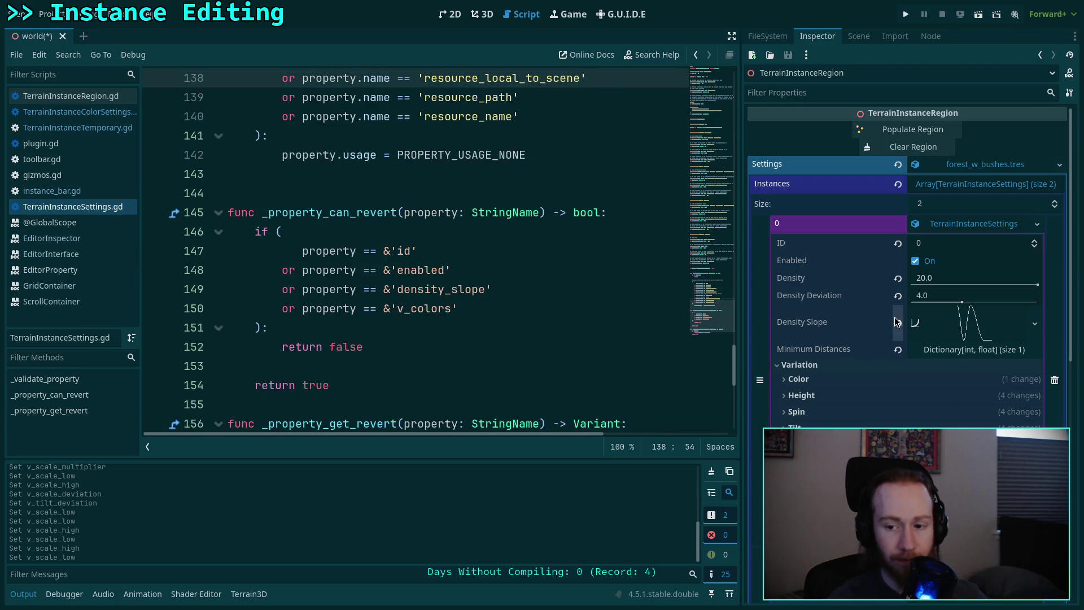
scroll(434, 285, up, 3)
scroll(440, 279, down, 3)
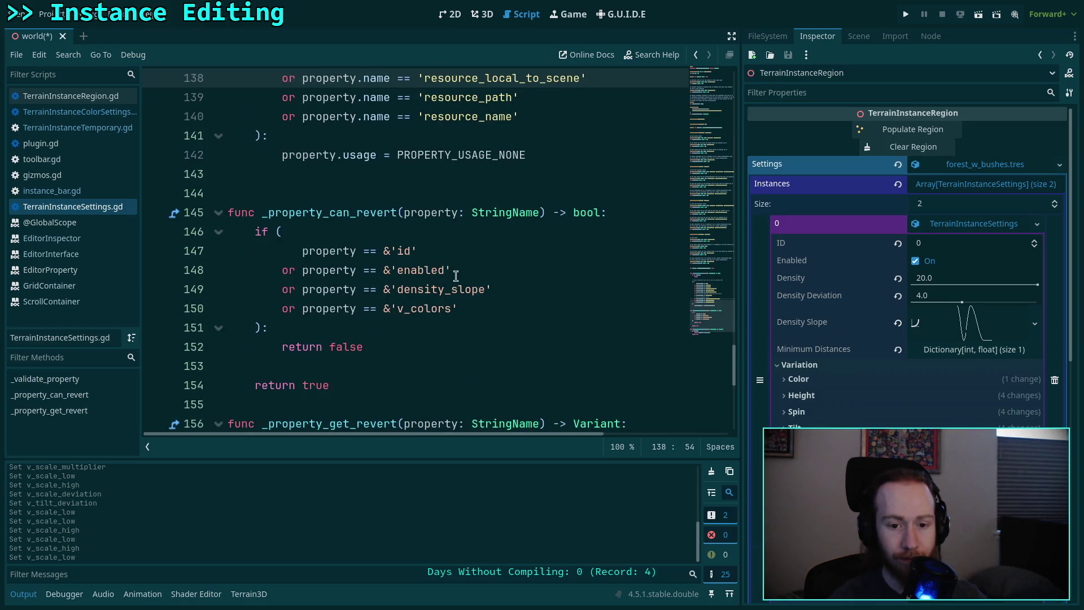
click(897, 324)
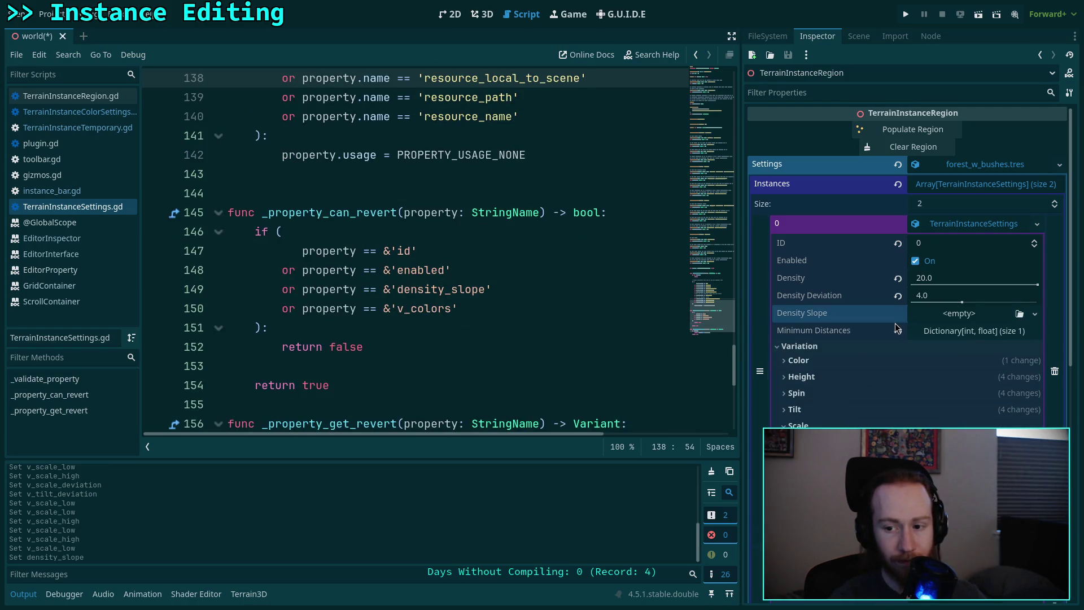
click(951, 312)
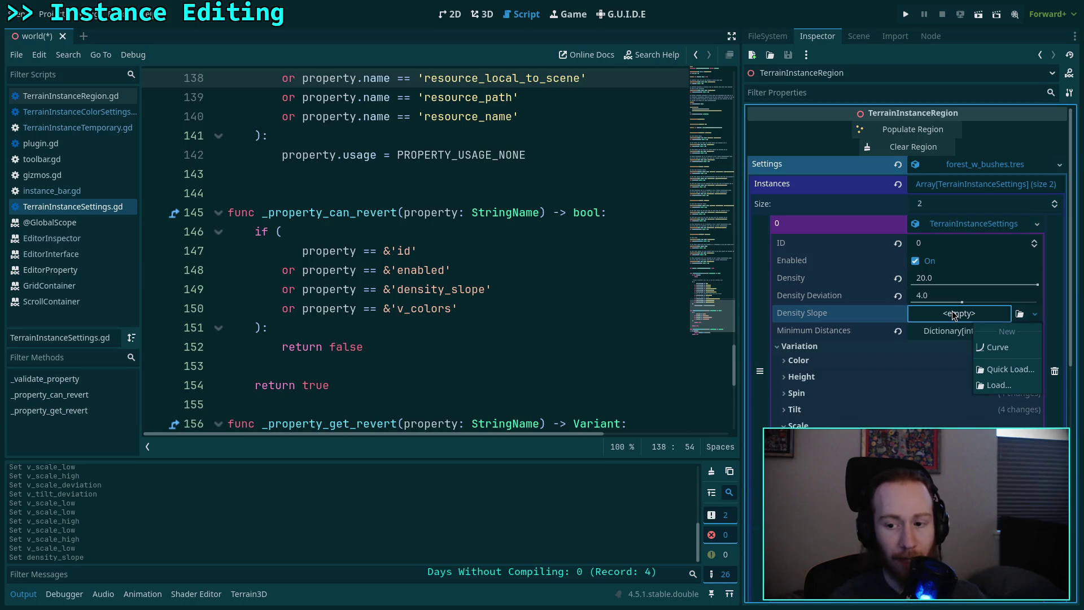
click(837, 310)
key(ctrl+z)
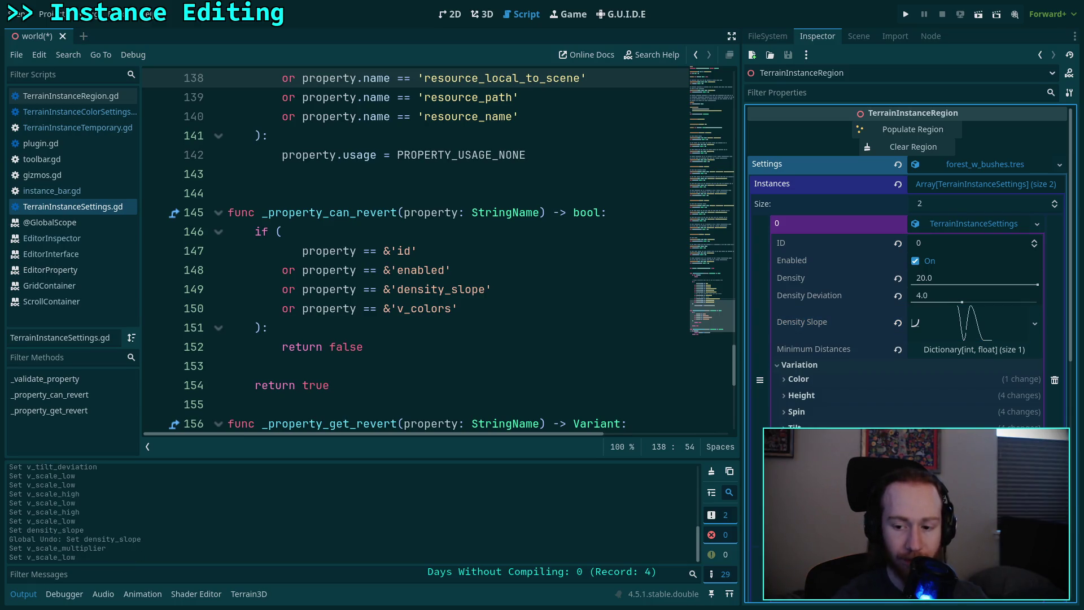
drag(720, 310, 703, 85)
scroll(563, 344, down, 12)
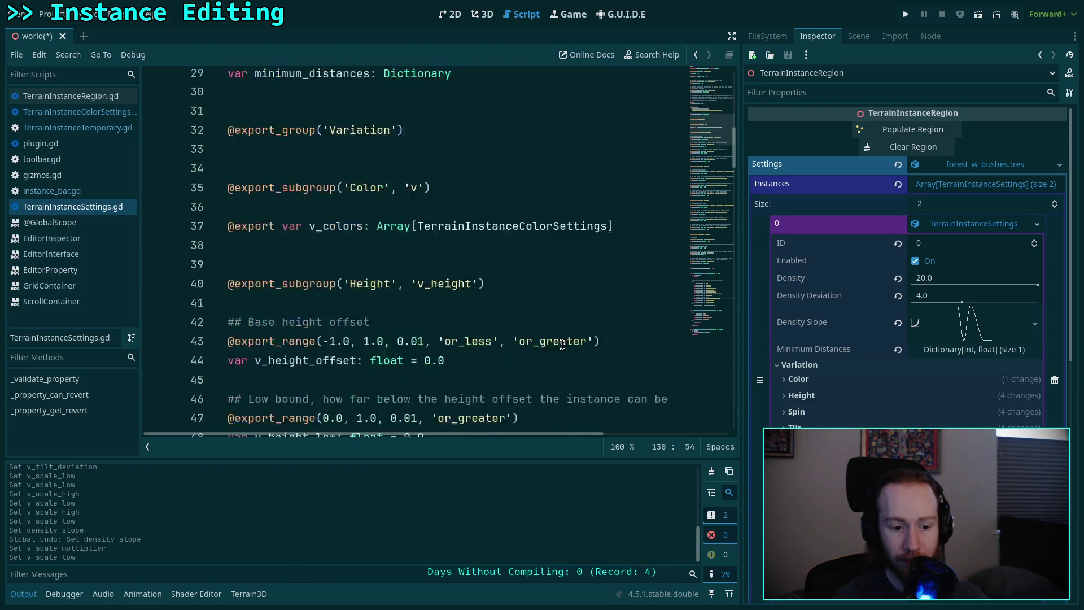
scroll(563, 345, down, 20)
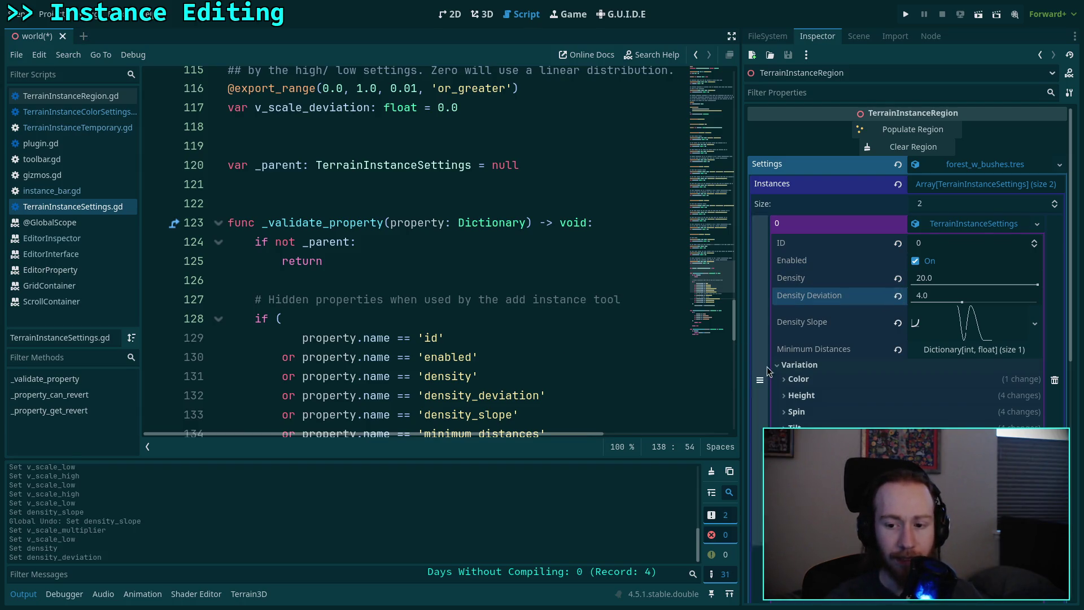
Expand the Minimum Distances dictionary and try reverting it to its default.
click(913, 356)
click(898, 350)
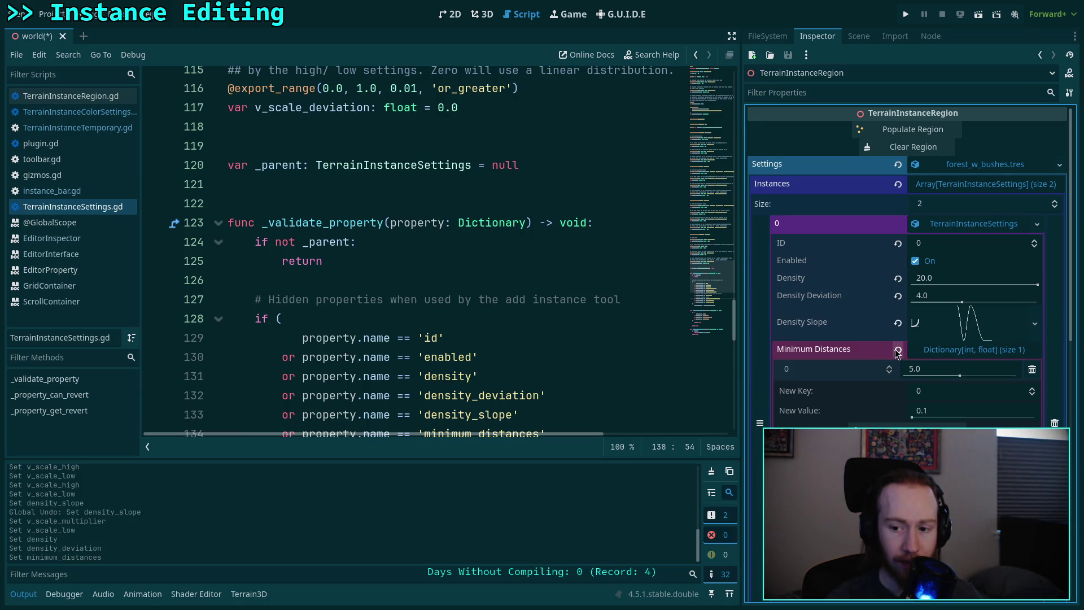
click(897, 349)
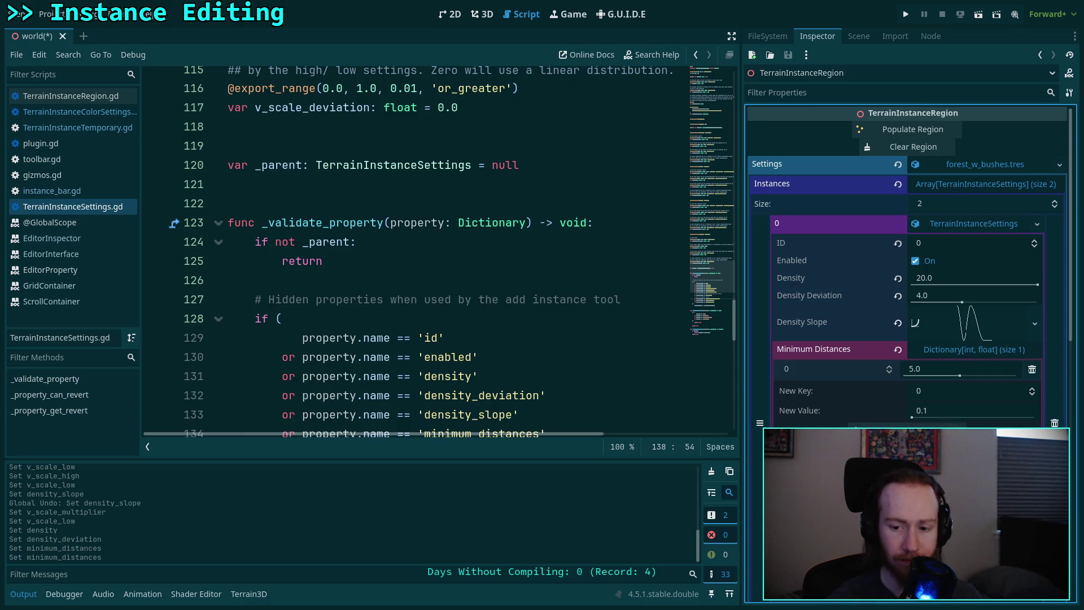
scroll(903, 339, down, 5)
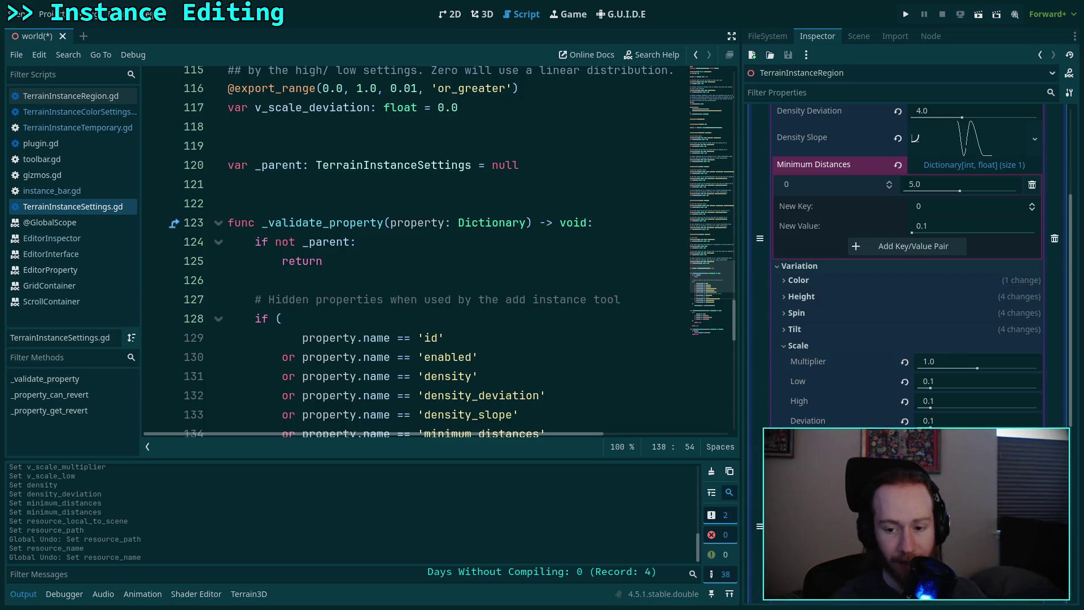
Collapse the Scale variation group, save the world scene, and switch to the terminal workspace.
click(799, 345)
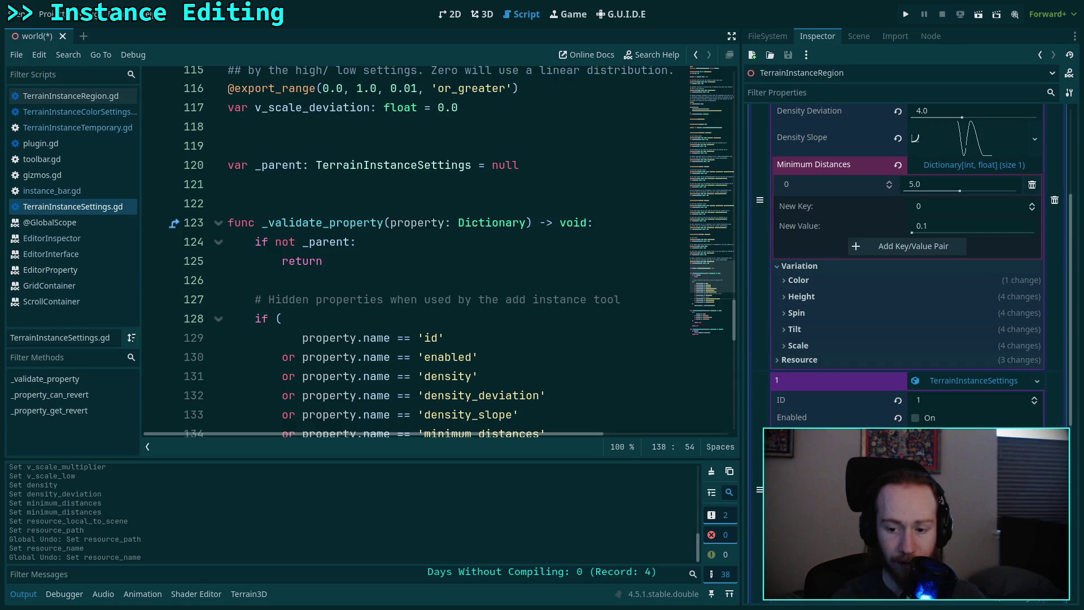
scroll(903, 254, up, 5)
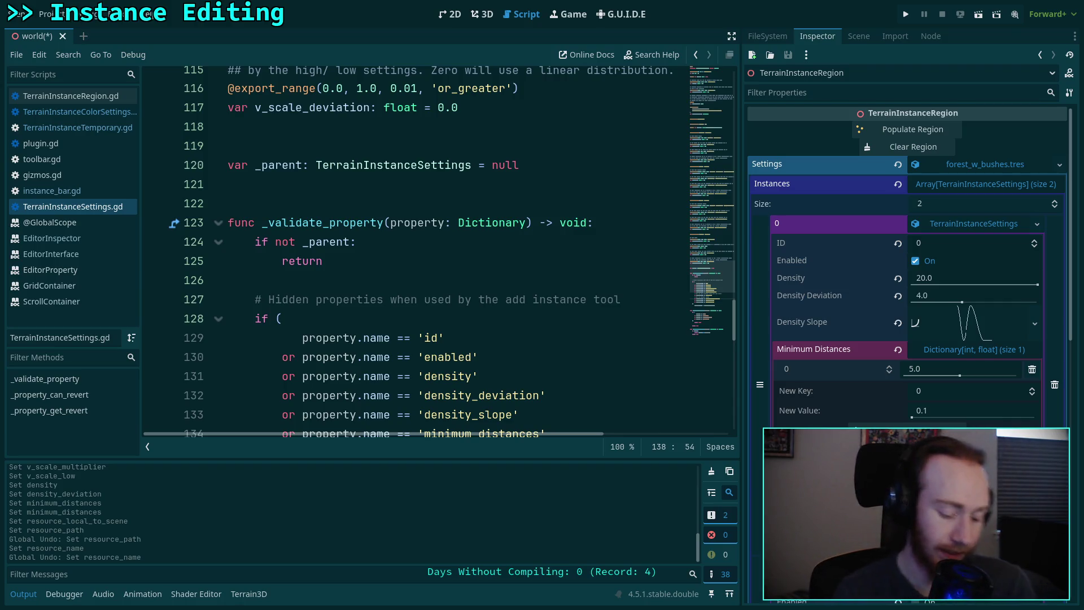
key(ctrl+s)
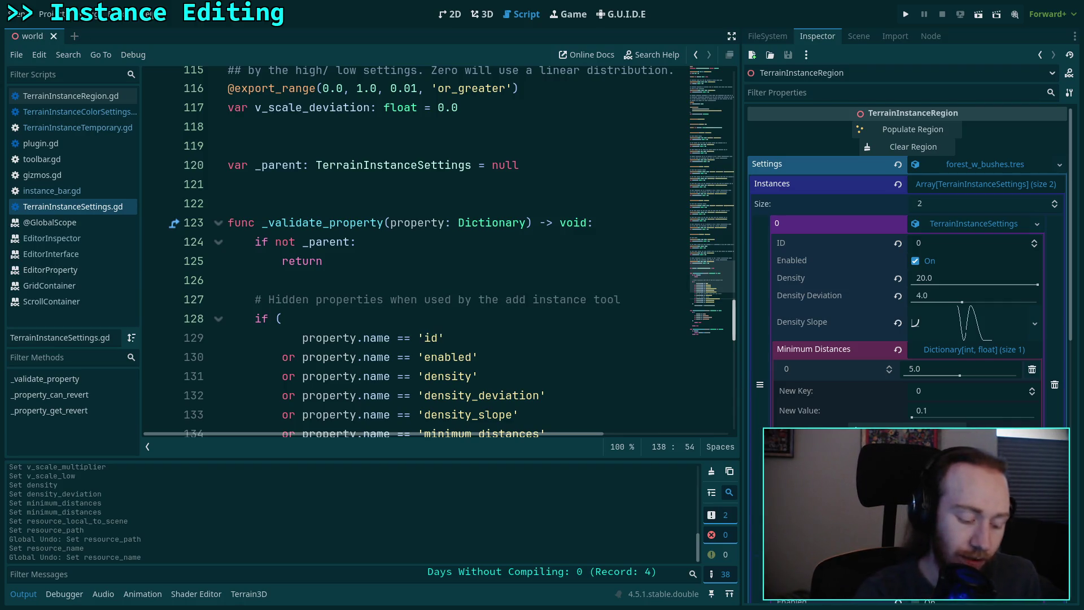
key(super+3)
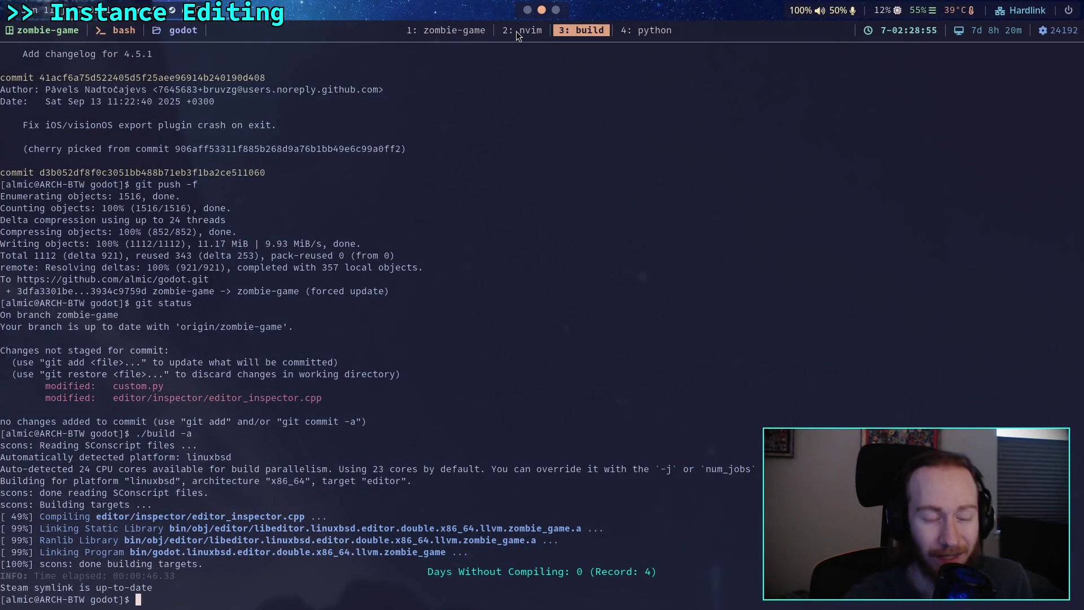
In the zombie-game project's terminal, run git status and git diff.
click(517, 32)
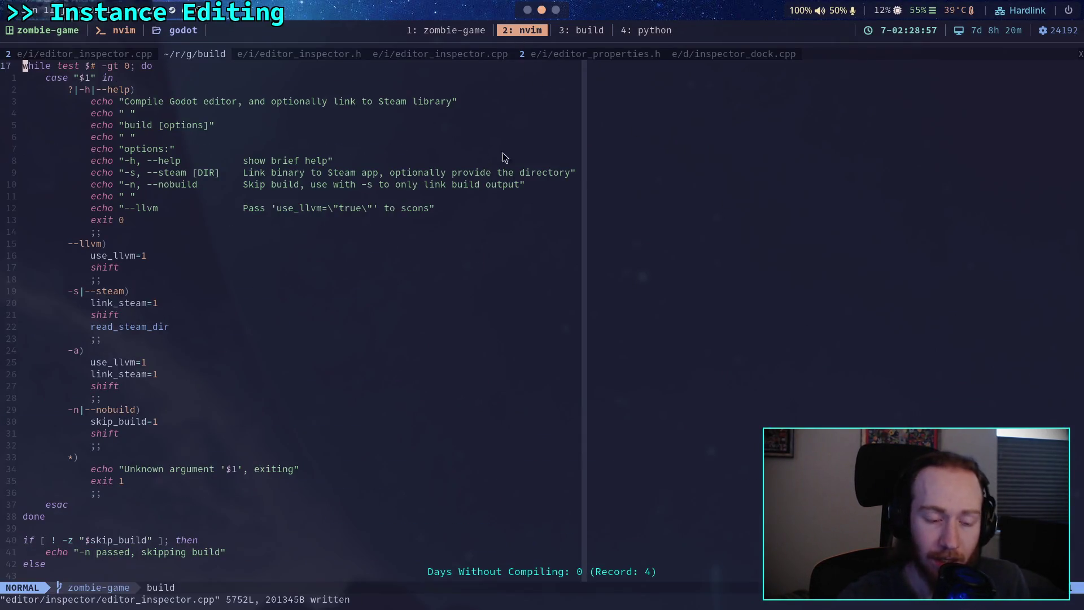
click(437, 30)
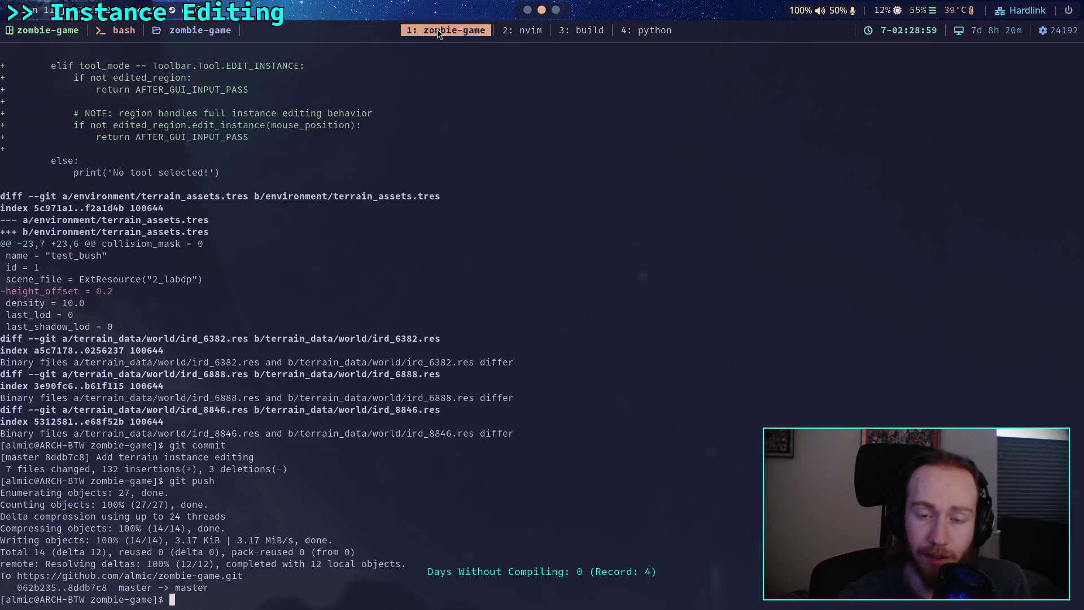
text(git status)
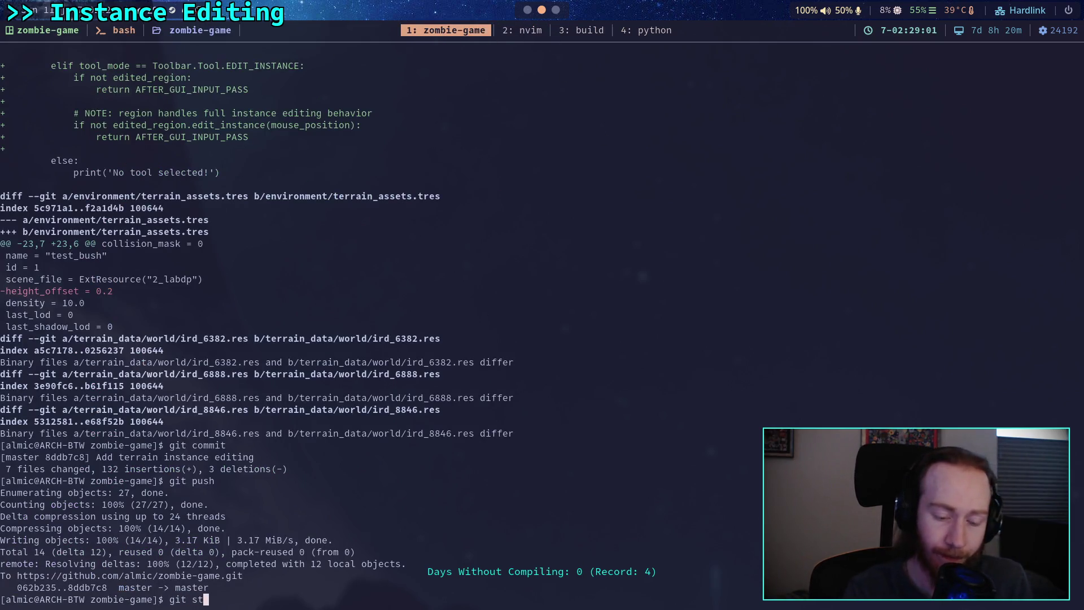
key(Return)
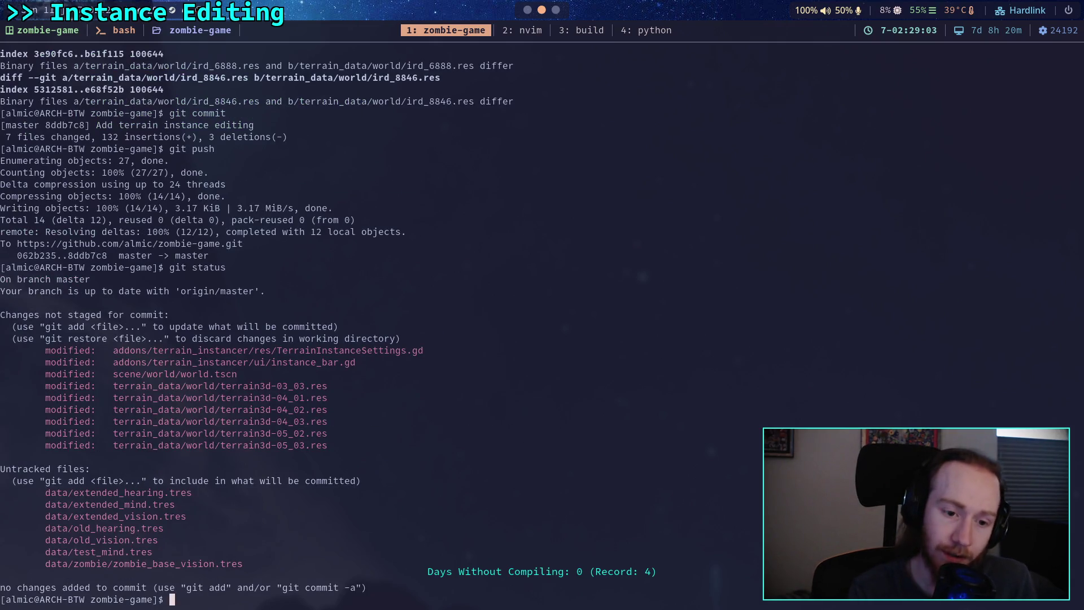
text(git diff)
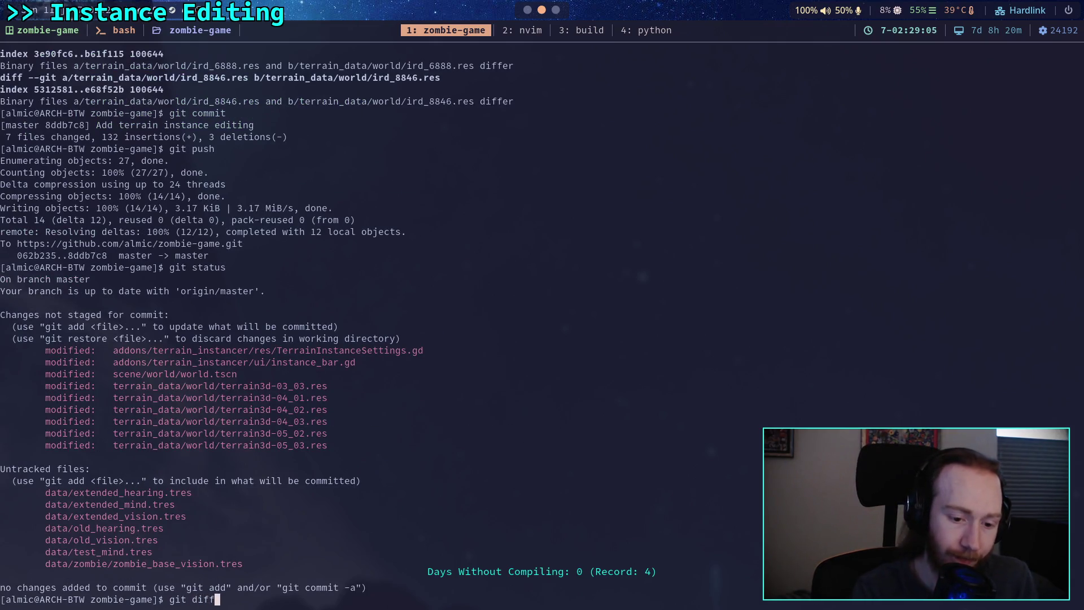
key(Return)
Read through the diff of unstaged changes, then quit it and rerun git status.
scroll(355, 321, down, 6)
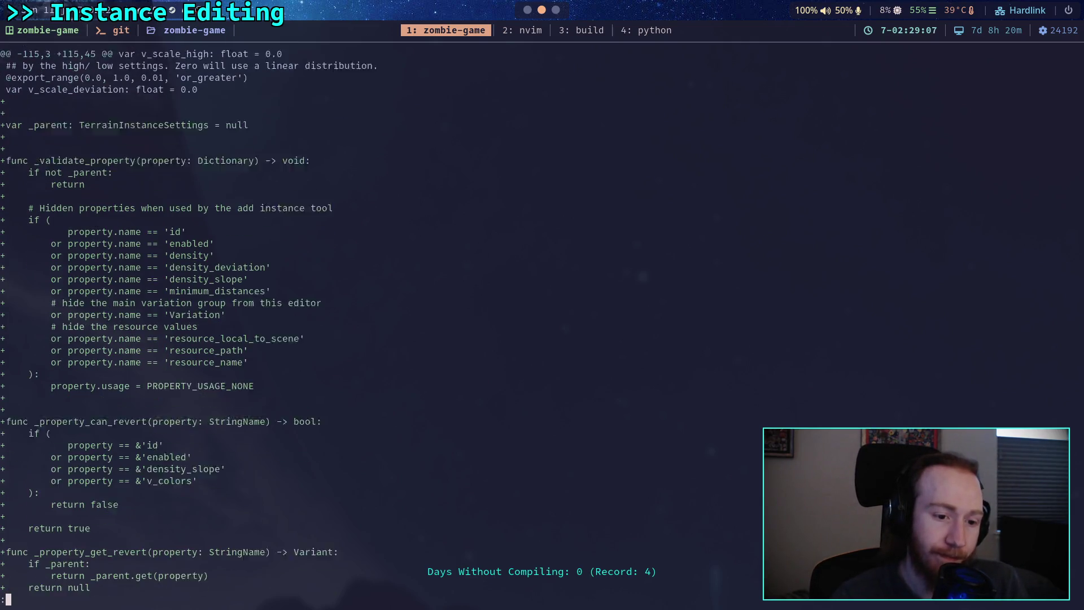
scroll(356, 320, down, 1)
scroll(356, 320, up, 7)
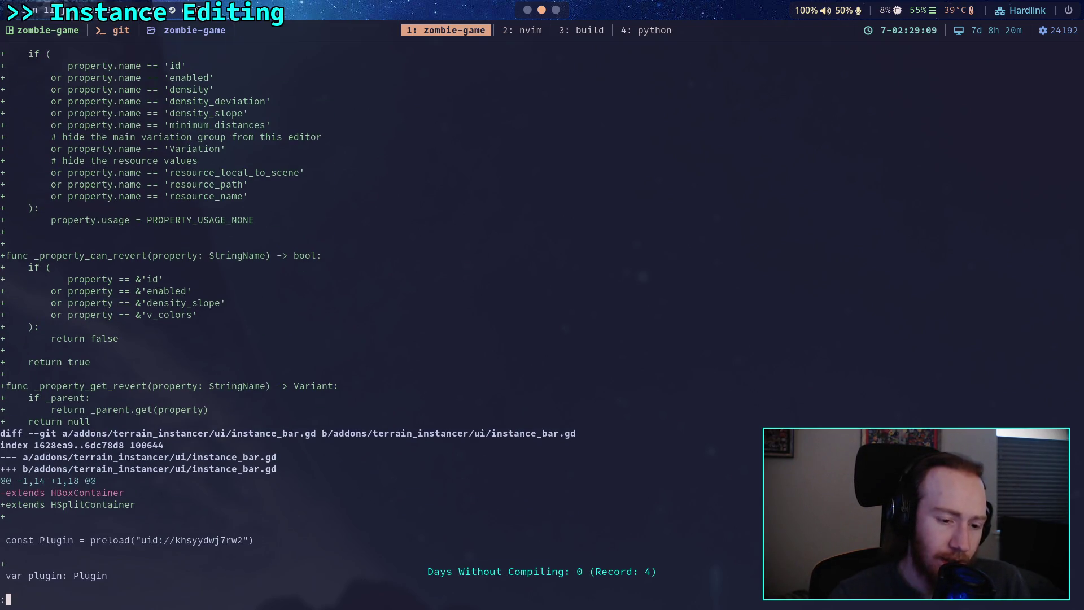
scroll(230, 321, down, 11)
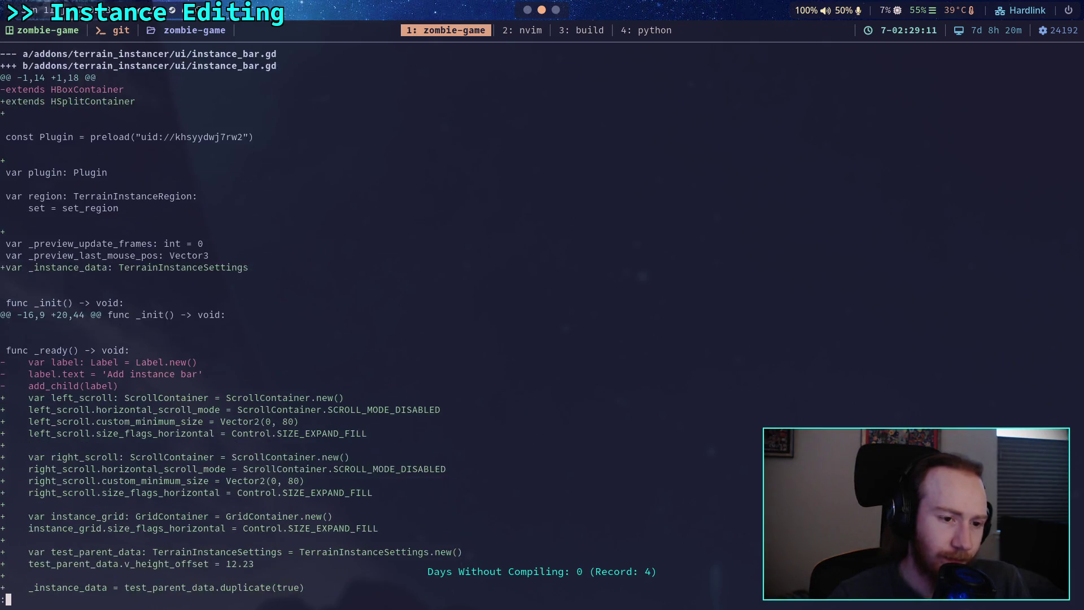
scroll(230, 321, down, 14)
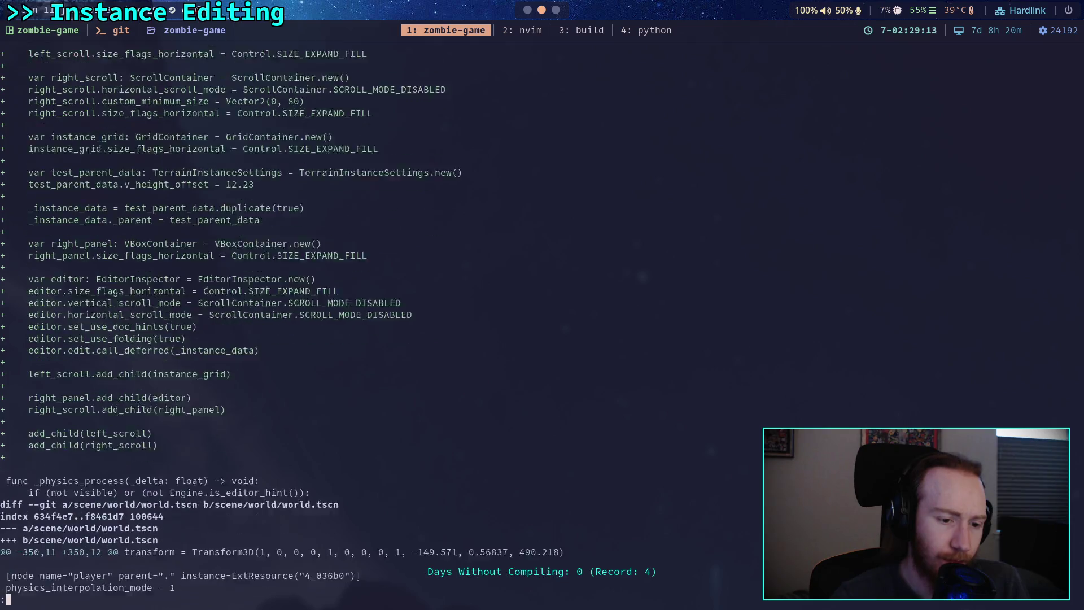
scroll(230, 321, down, 13)
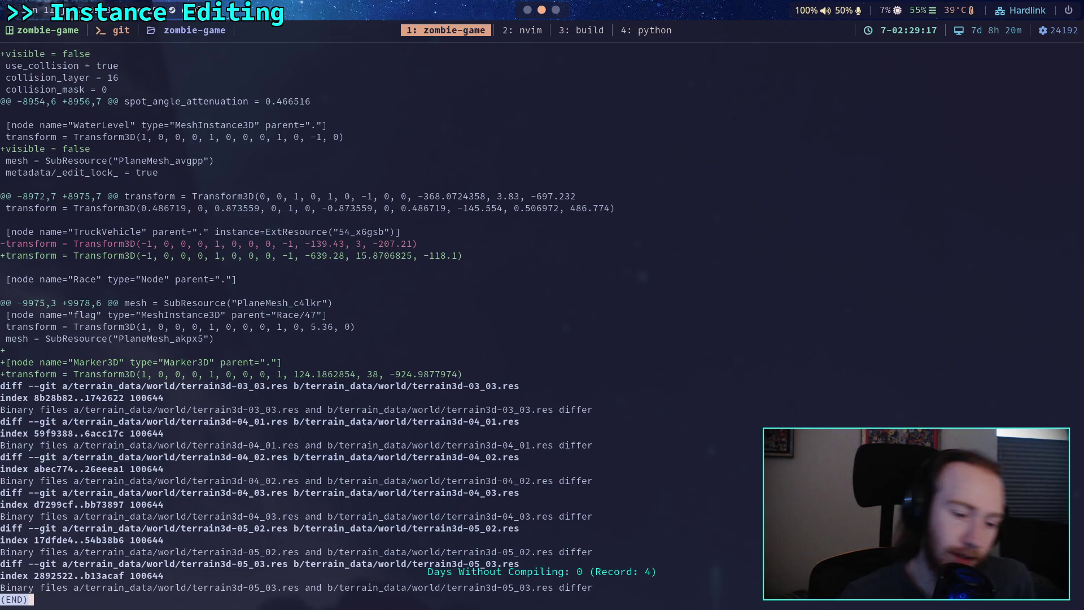
text(qgit status)
key(Return)
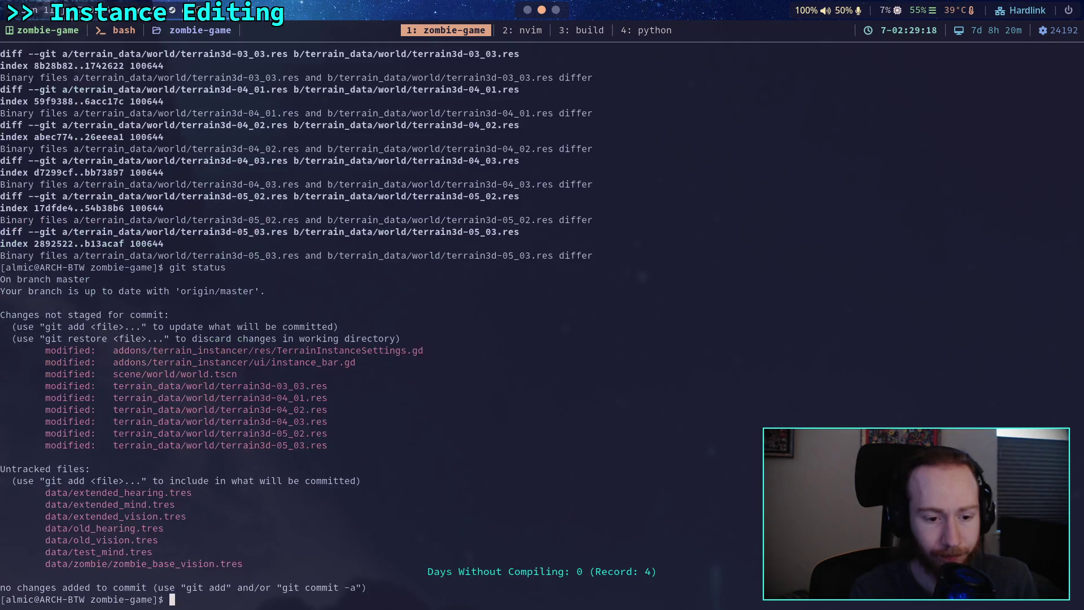
Stage addons/terrain_instancer/ with git add and confirm the staged files with git status.
text(git add add)
key(Tab)
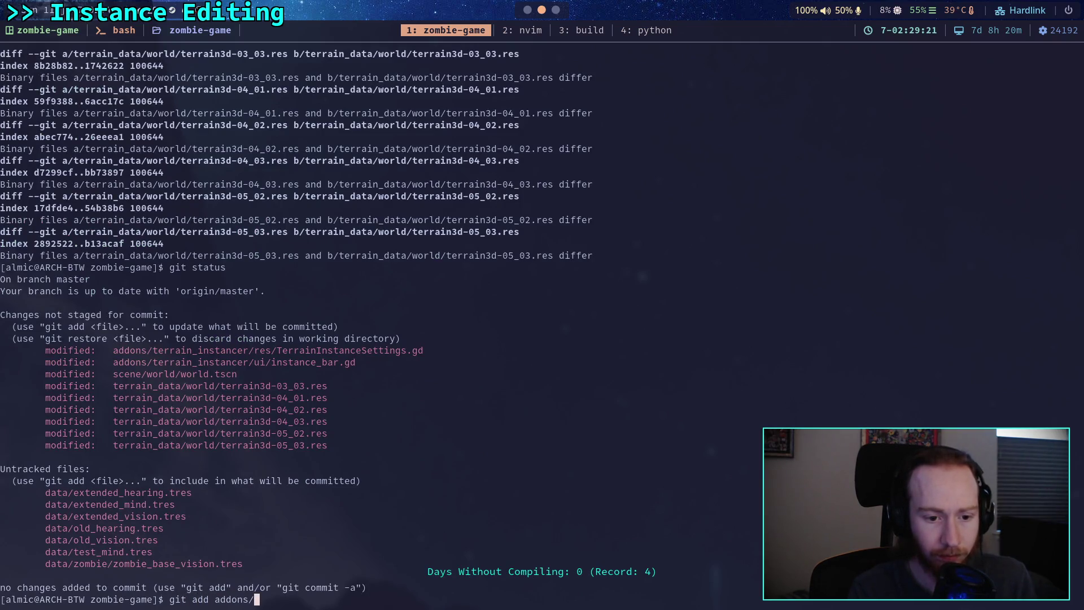
text(tu)
key(BackSpace)
text(e)
key(Tab)
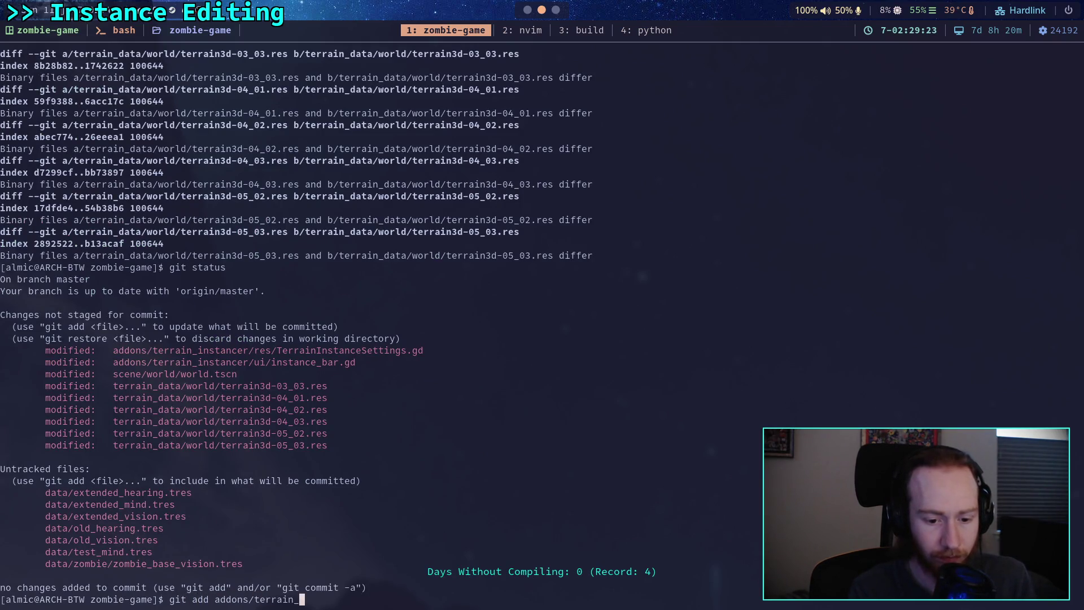
text(i)
key(Tab)
key(Return)
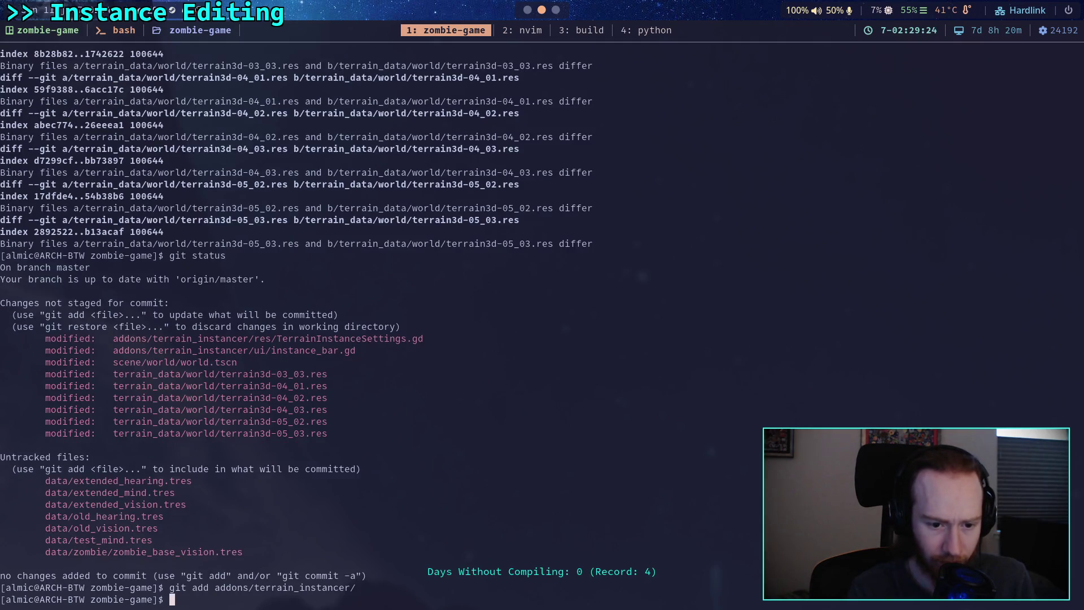
text(git status)
key(Return)
Run git commit to open the commit message editor.
text(git )
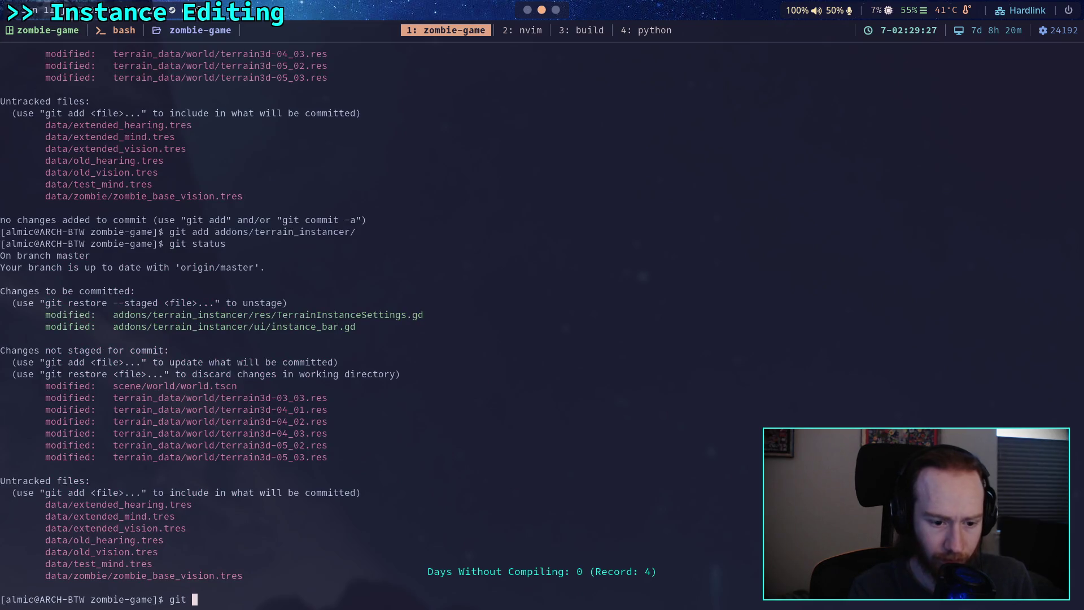
text(rco)
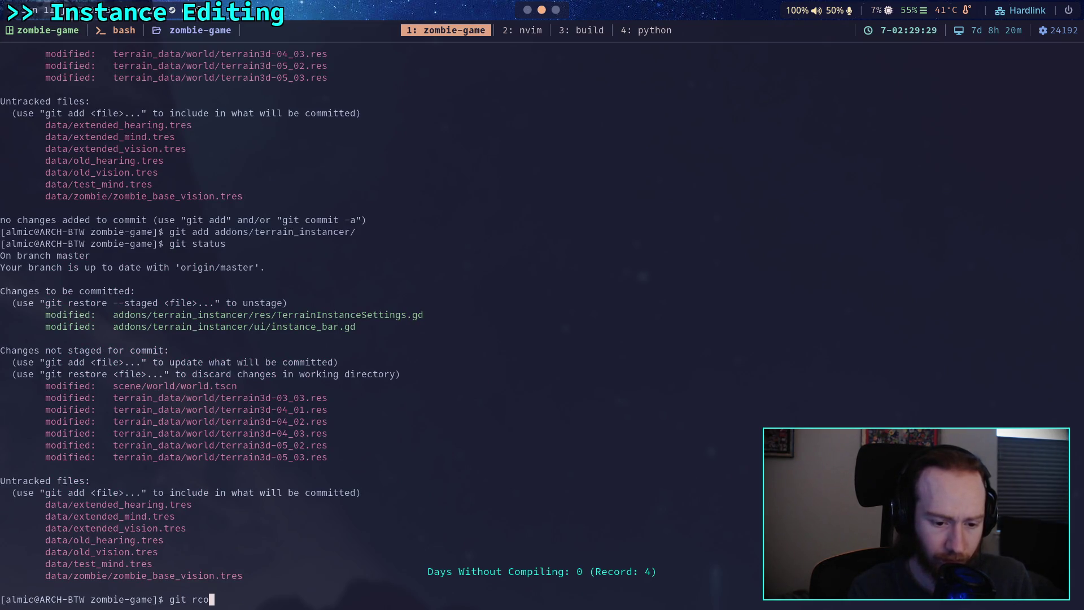
key(BackSpace)
key(BackSpace)
text(commit)
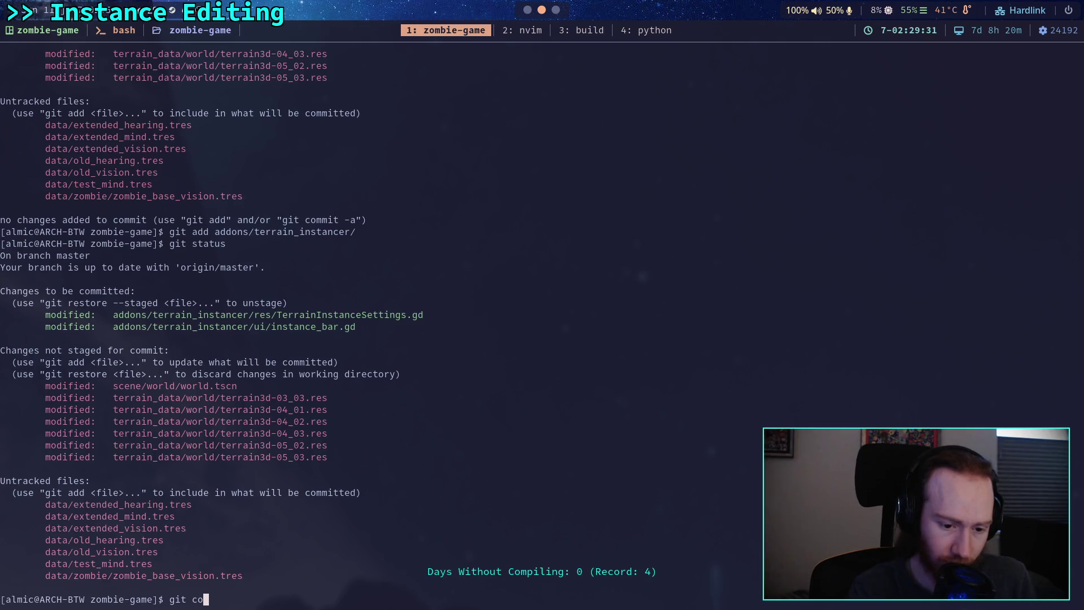
key(Return)
Write the title 'Work on add instance options' and the bullet 'Add editor inspector for instance settings'.
key(shift+o)
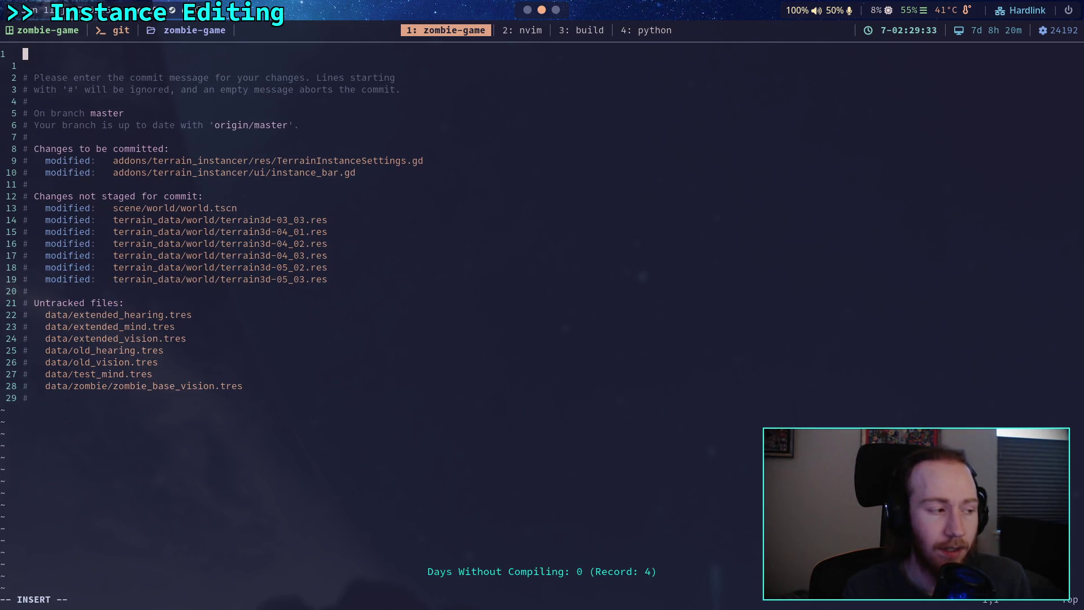
text(Work on )
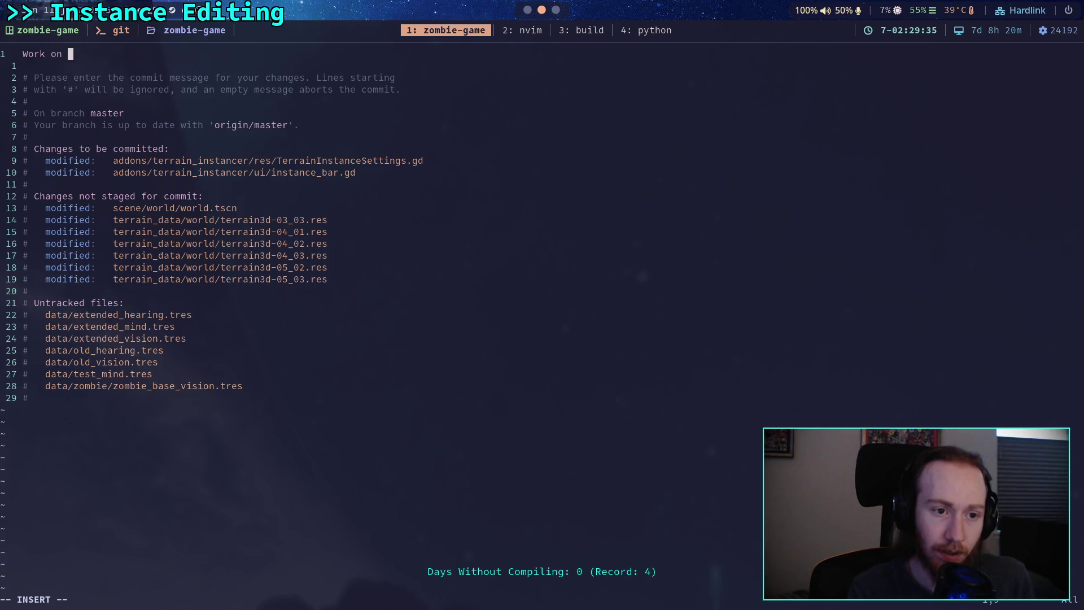
text(add )
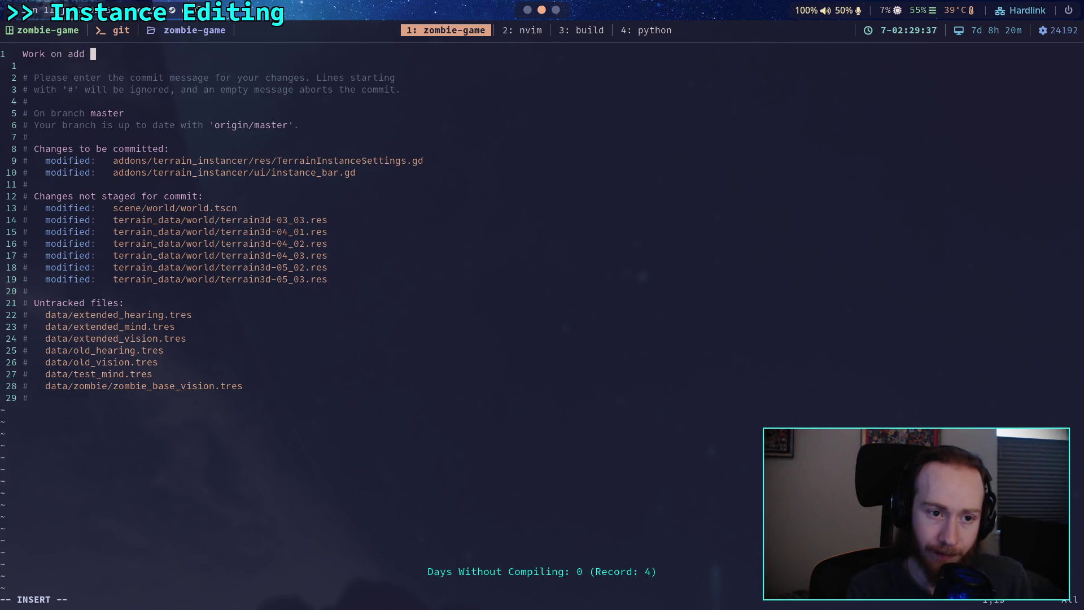
text(instance options)
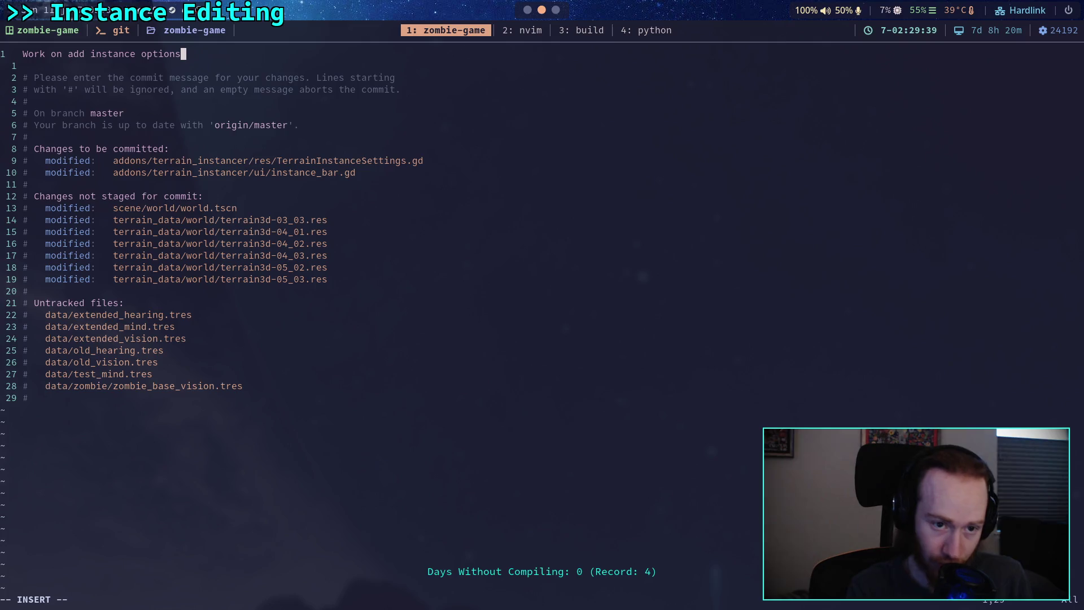
key(Return)
key(Return)
text(- )
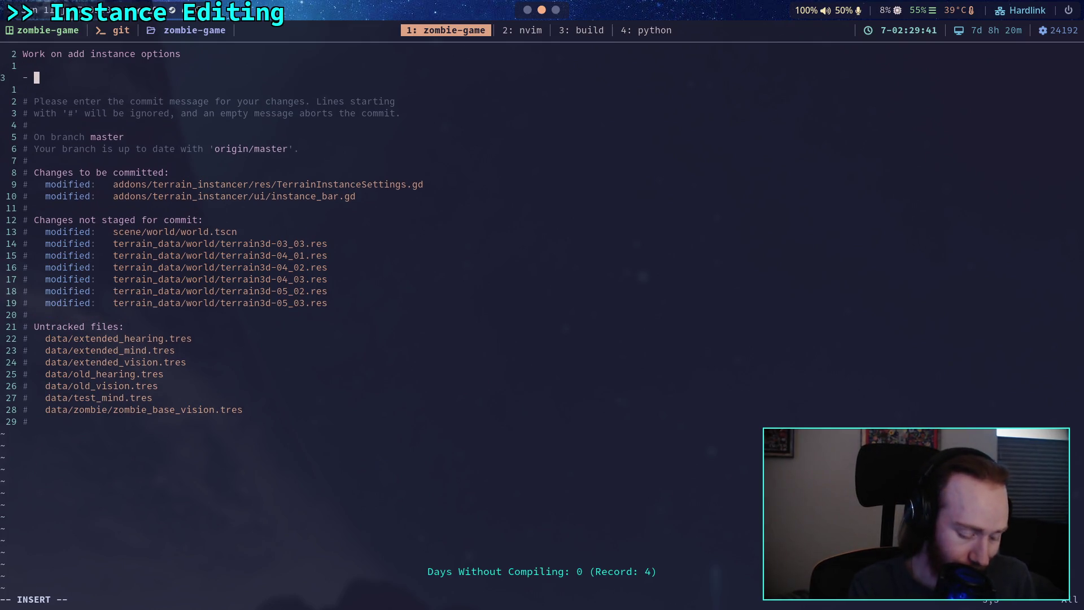
text(Add u)
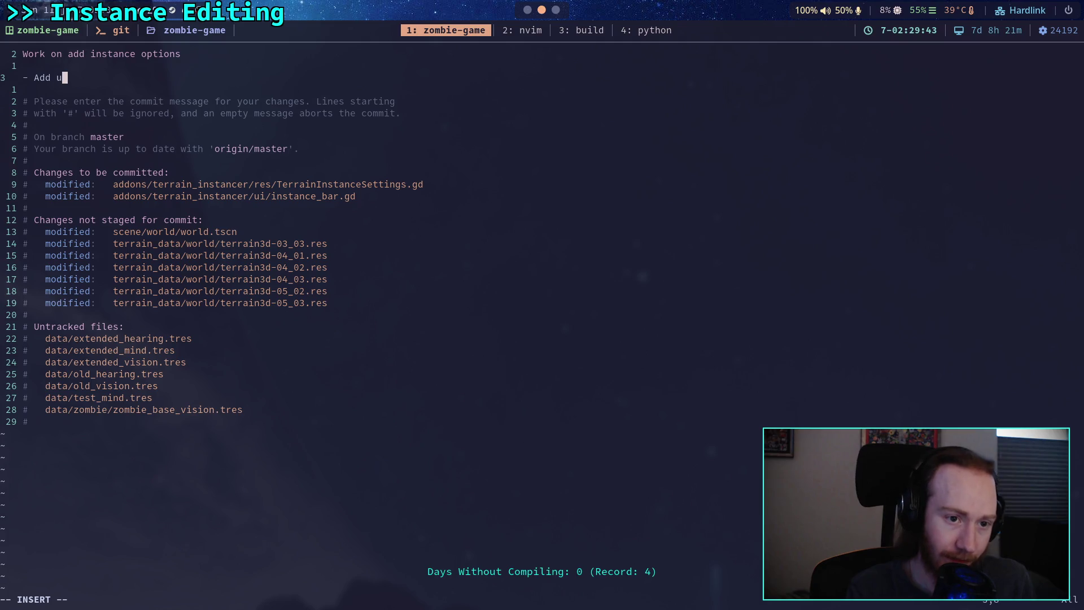
key(BackSpace)
text(editor )
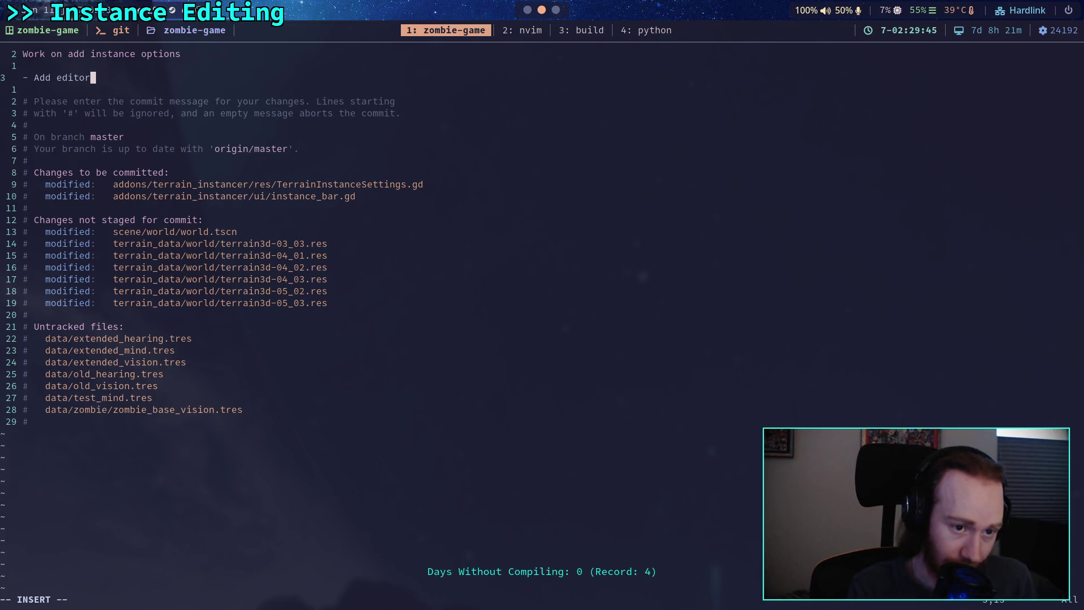
text(fo)
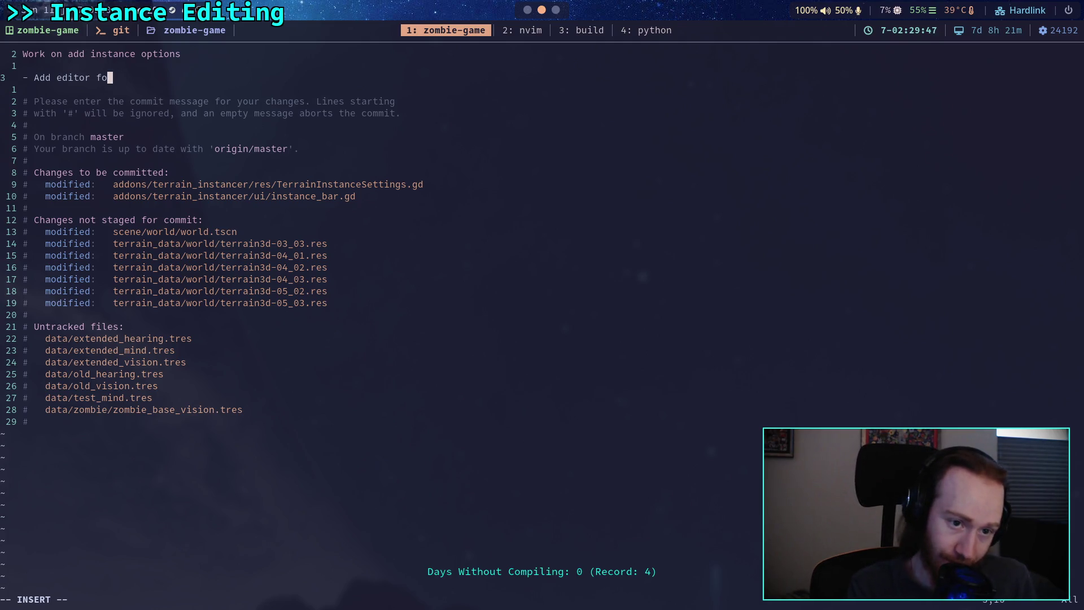
key(BackSpace)
key(BackSpace)
text(inspector for )
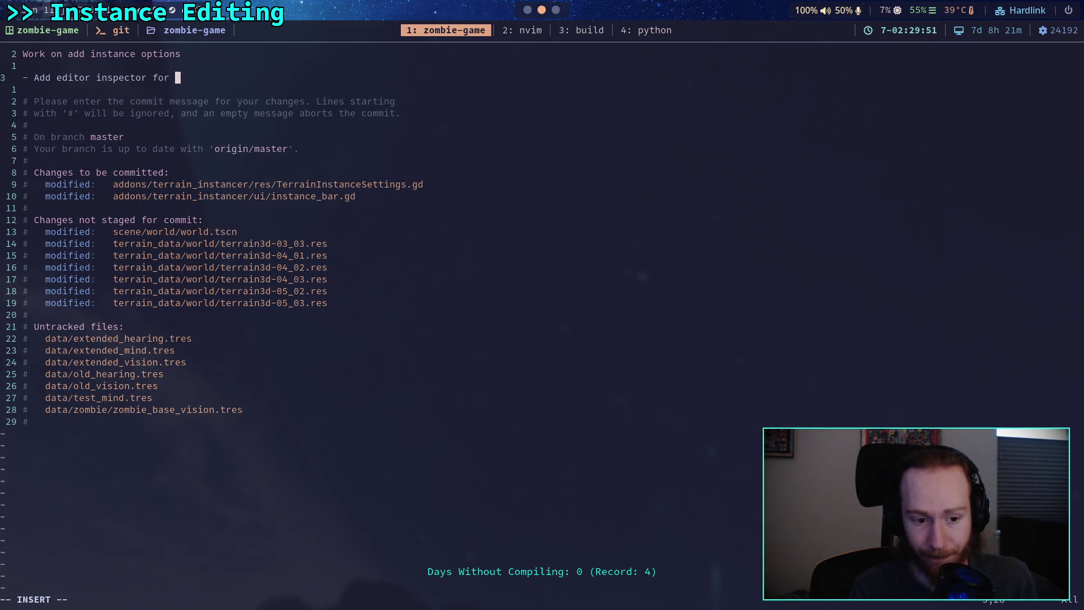
text(property)
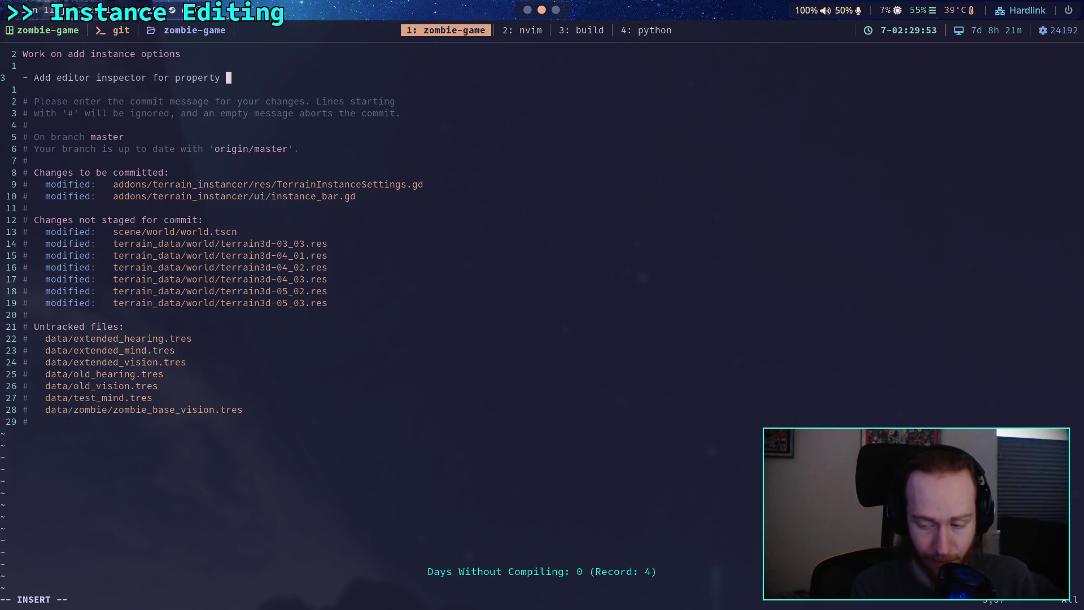
key(BackSpace)
key(BackSpace)
key(BackSpace)
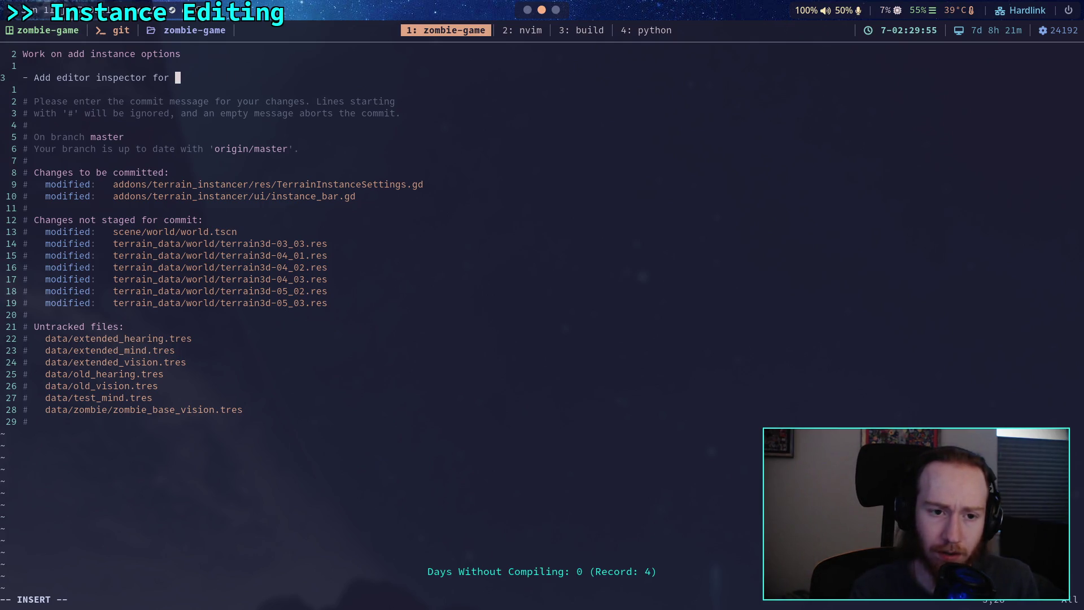
text(instance addin)
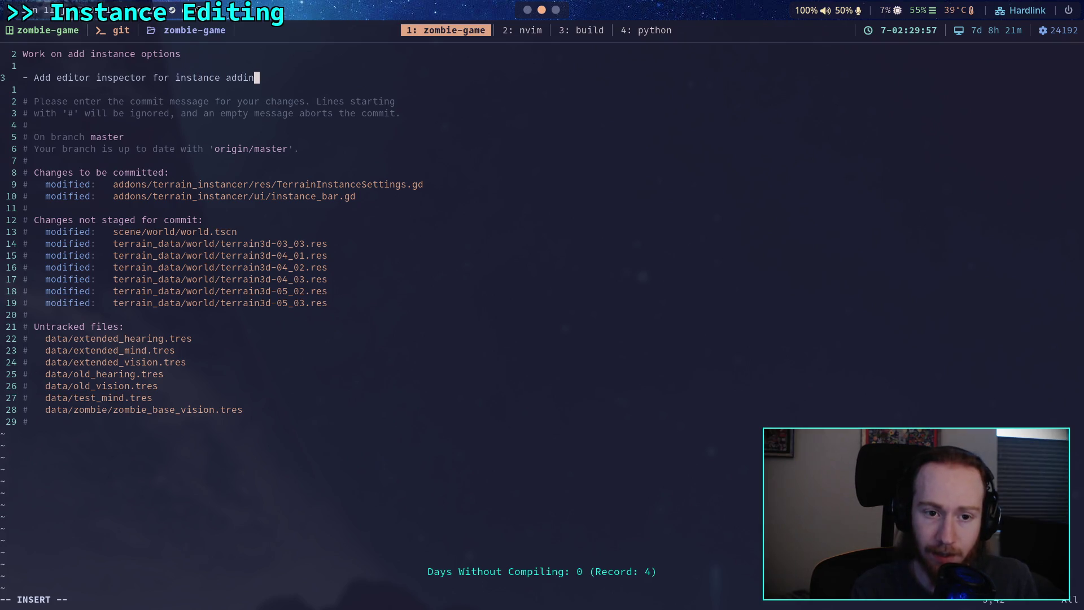
key(BackSpace)
key(BackSpace)
key(BackSpace)
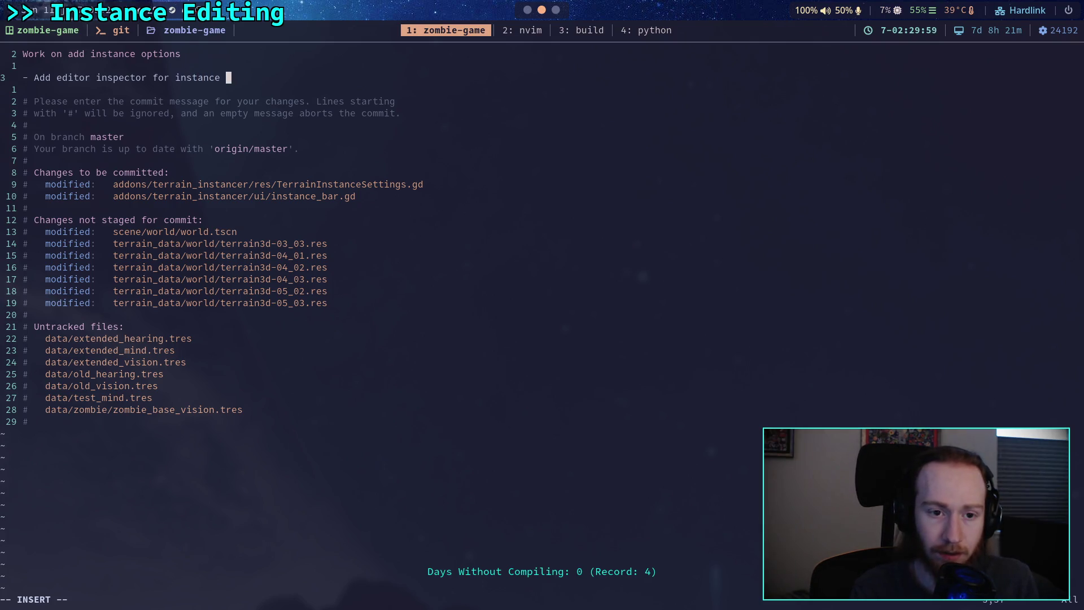
text(settings)
Add a bullet saying a child copy of the main settings is editable and revertible to the selected instance settings.
key(Return)
text(- )
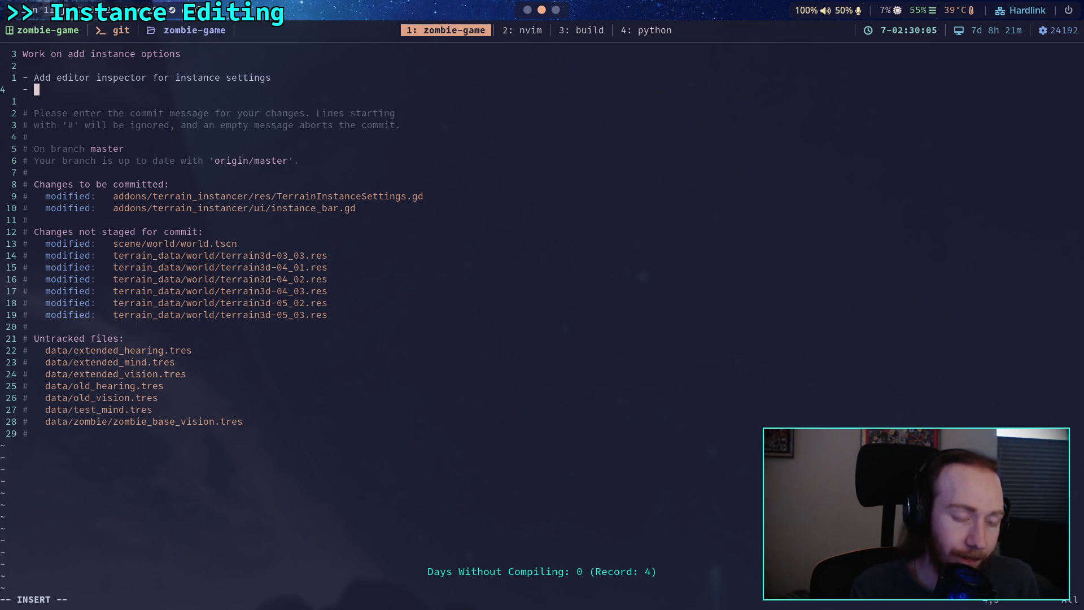
text(A child )
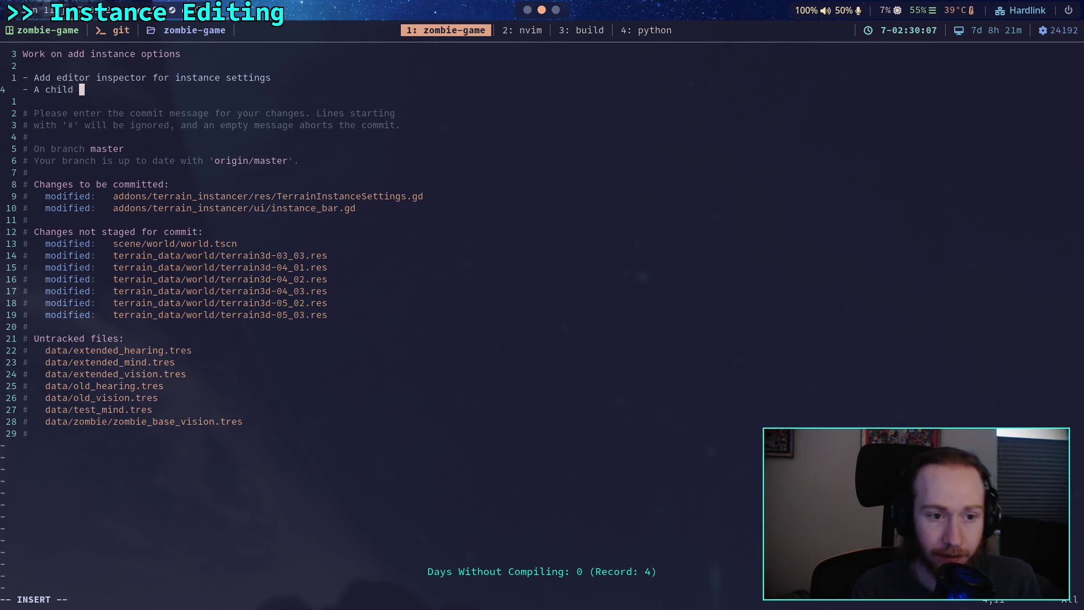
text(copy of th)
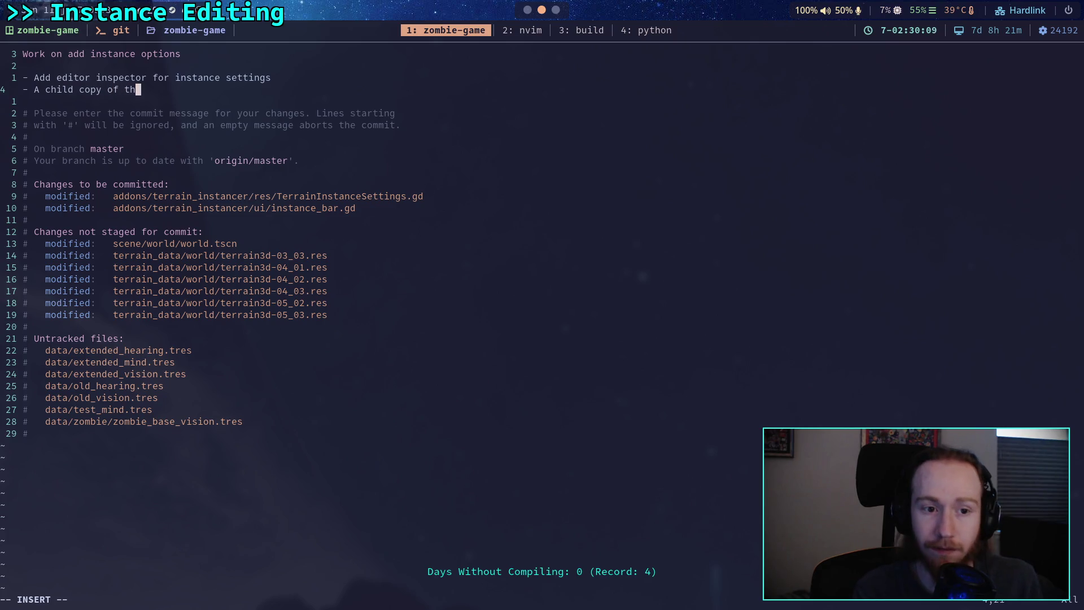
text(e main set)
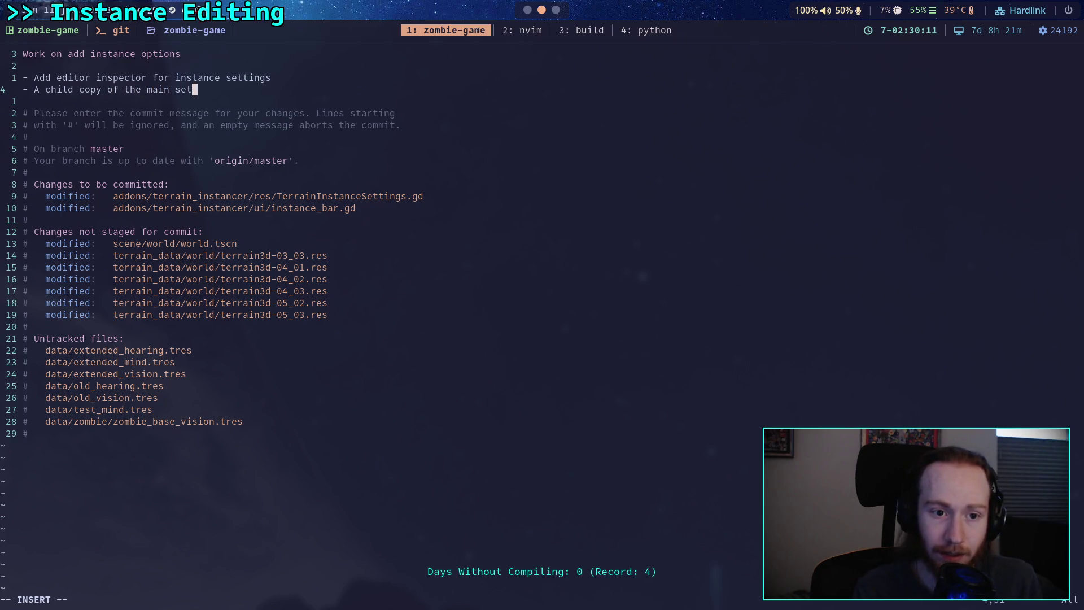
text(tings wit)
text(ll be editable an)
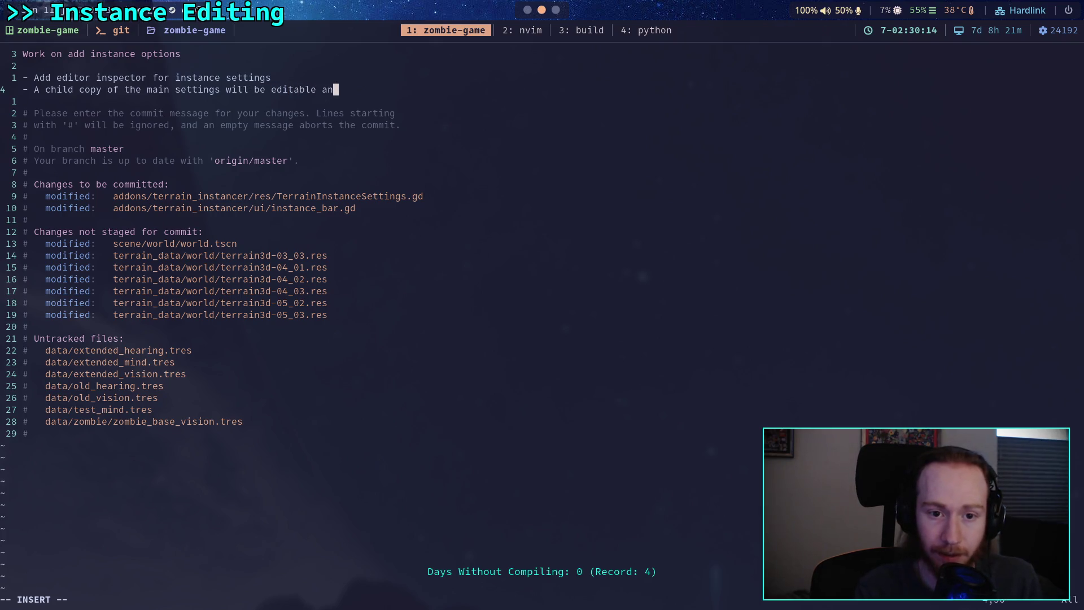
text(d)
key(Return)
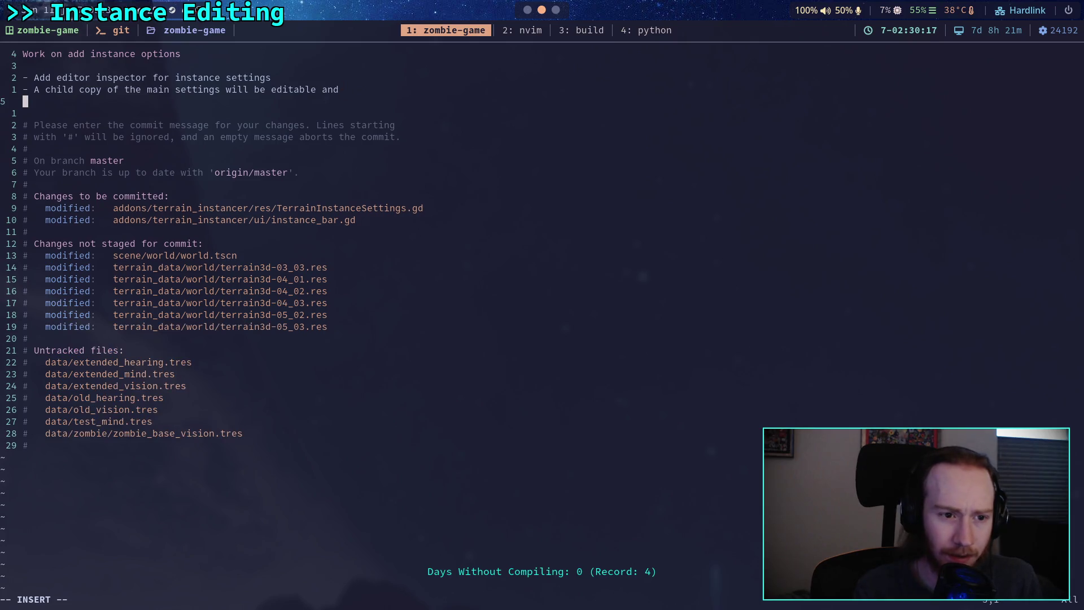
text(can be "reve)
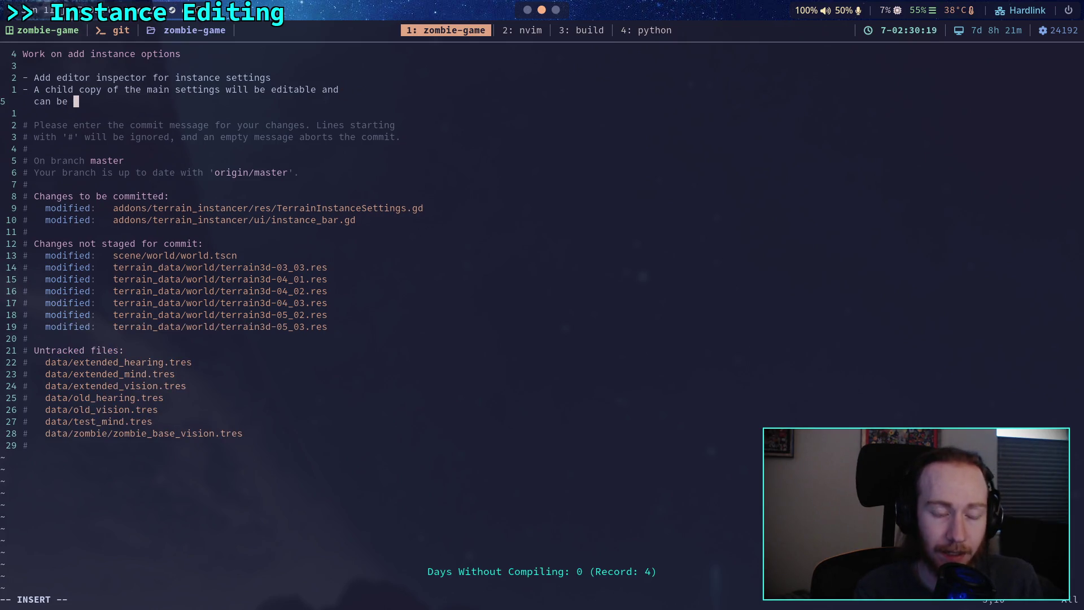
text(rted" back )
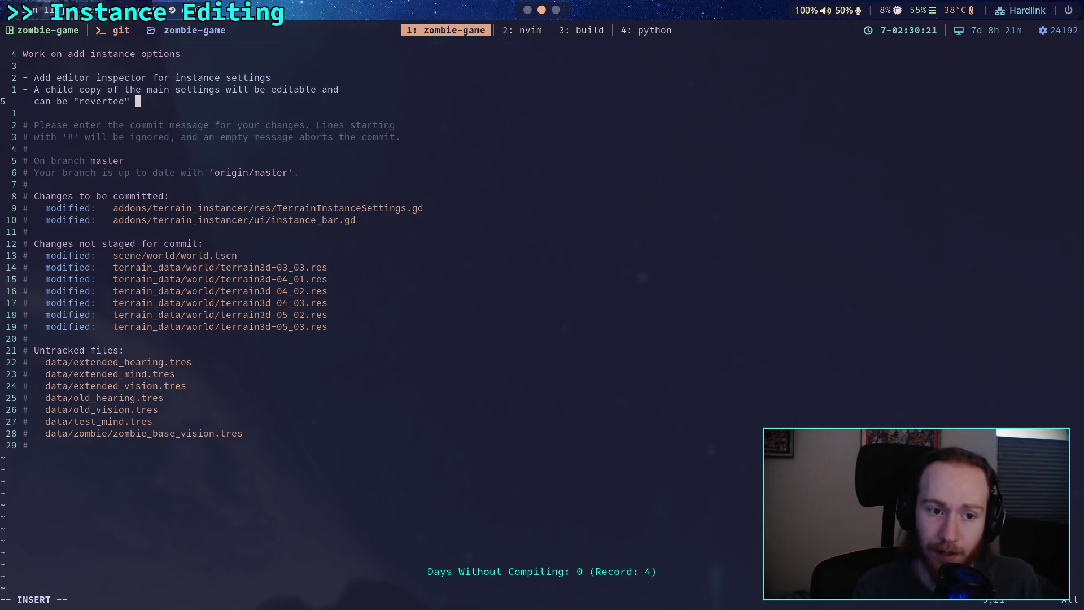
text(to t)
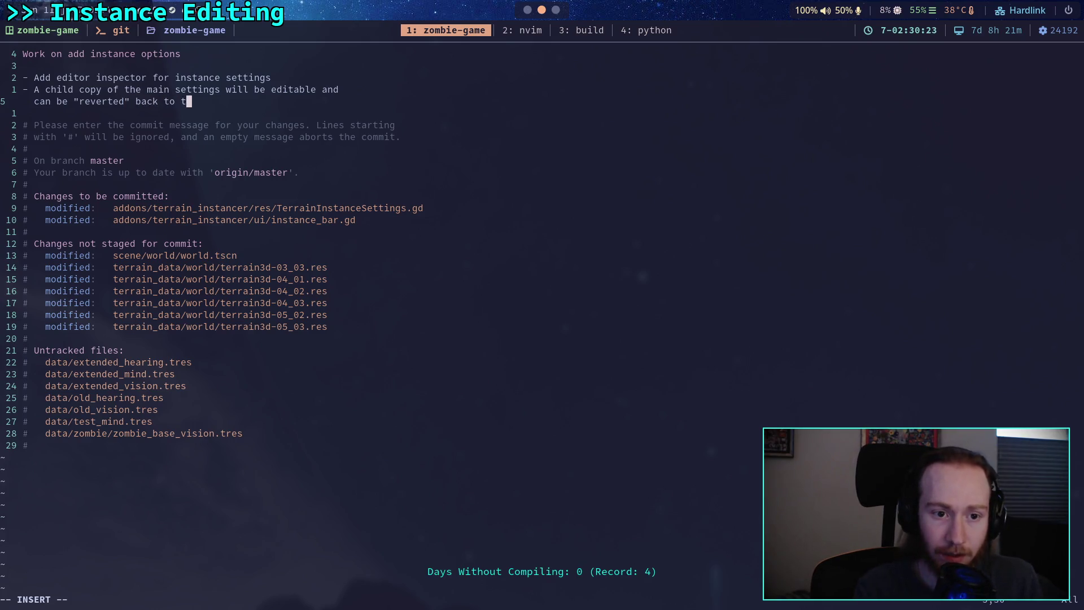
text(he selected )
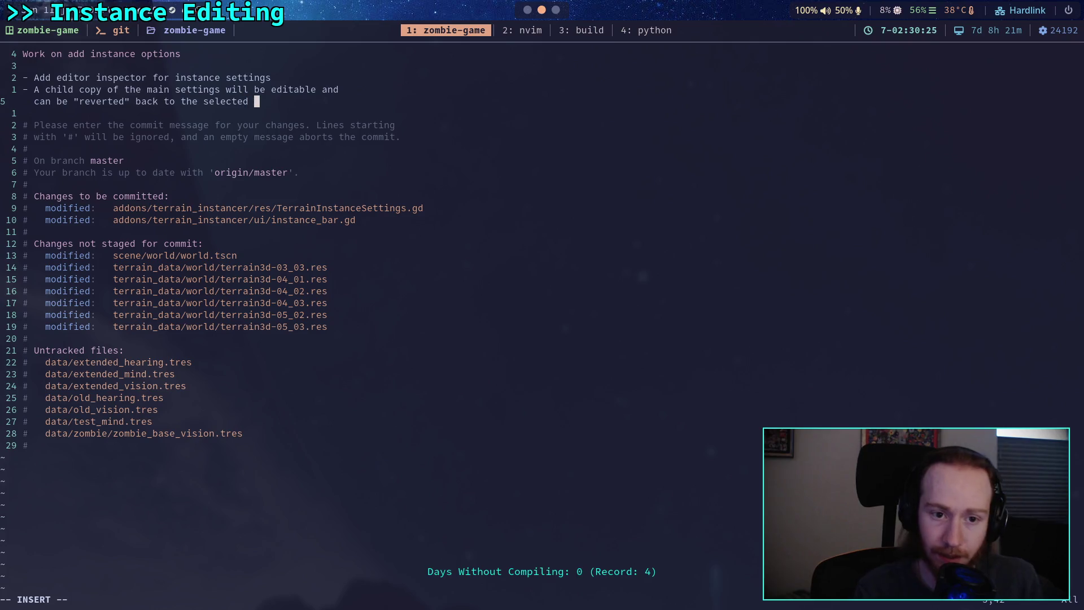
text(instance settings)
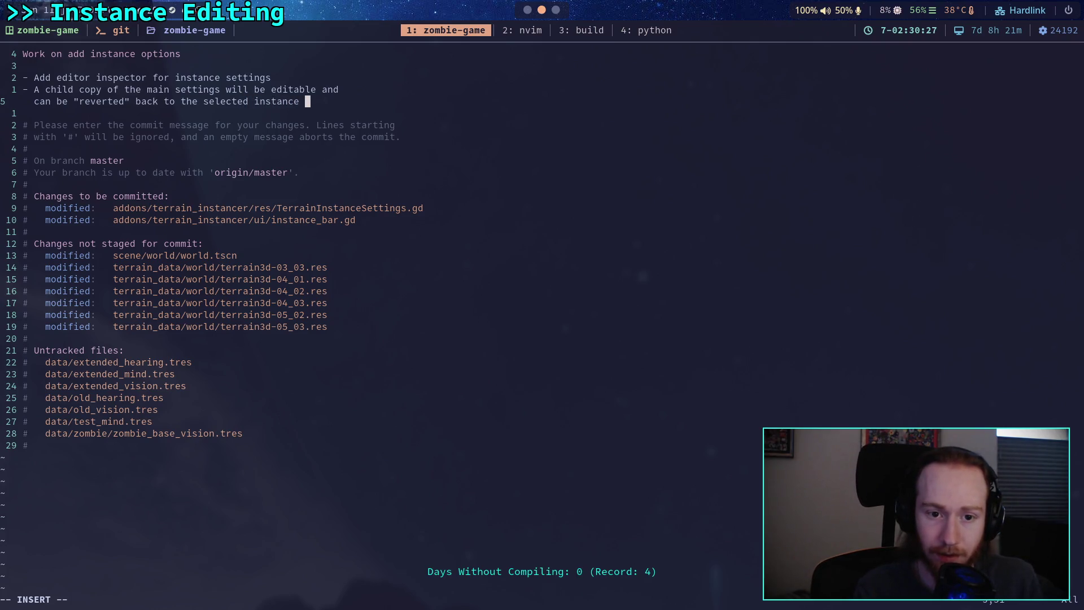
Add a bullet noting reverting on the main resources seems broken and must be fixed later.
key(Return)
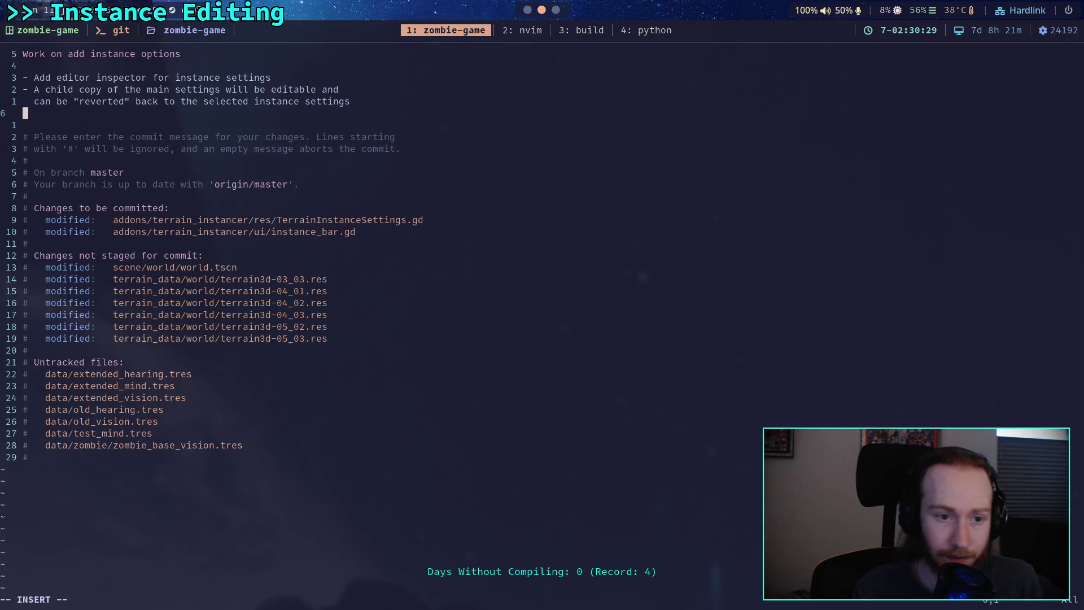
text(- )
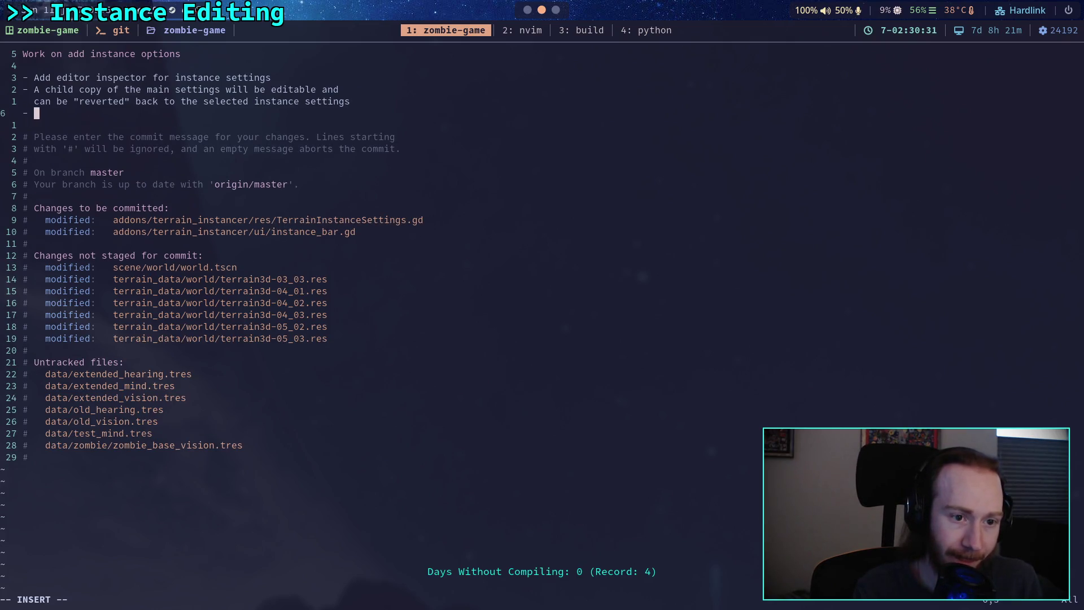
text(Seems)
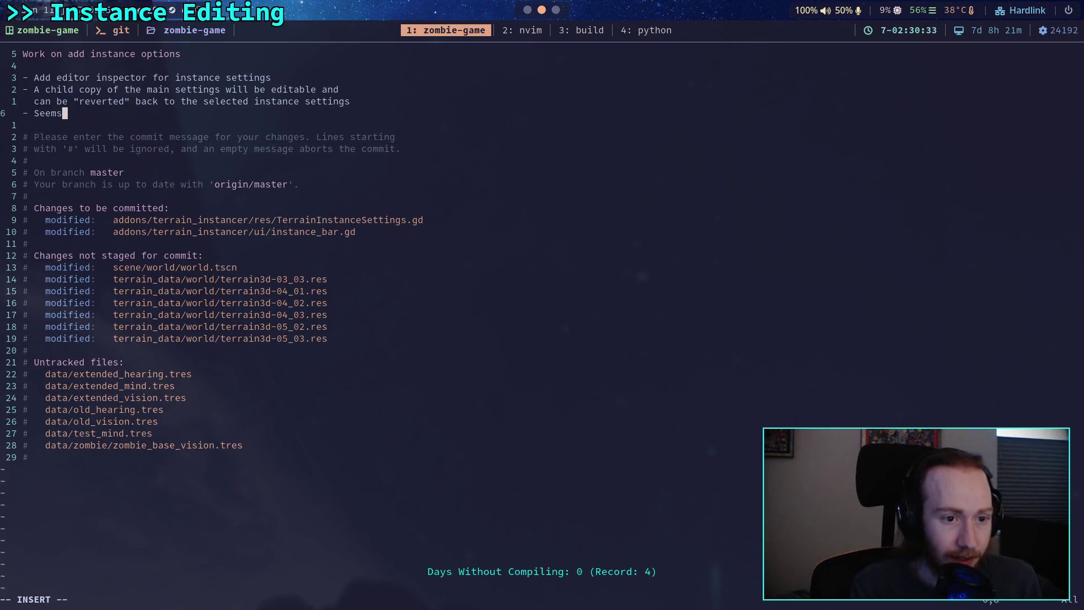
text( to have brok)
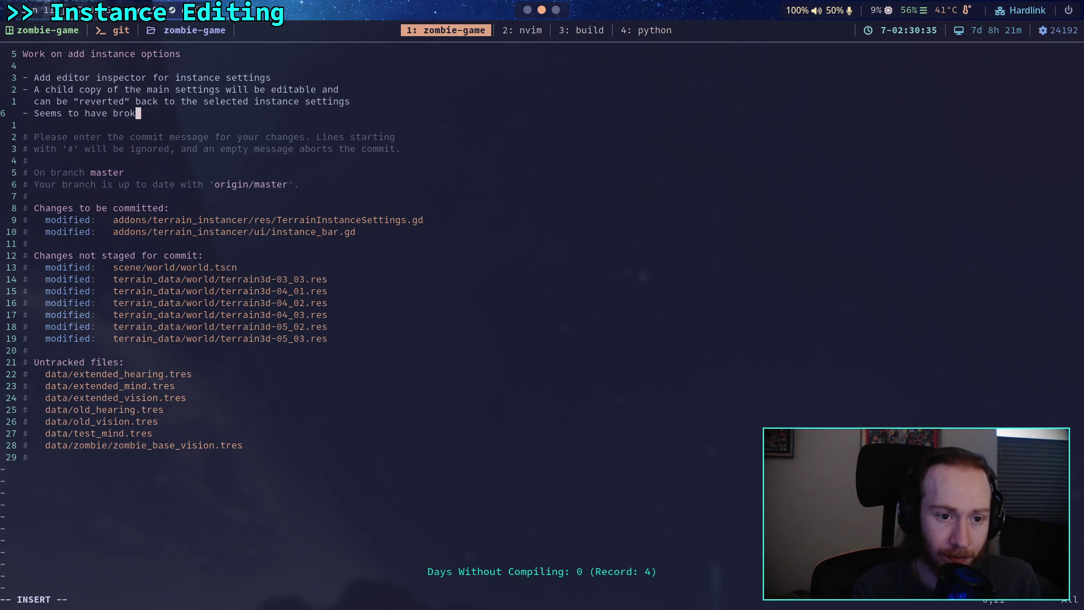
text(en rever)
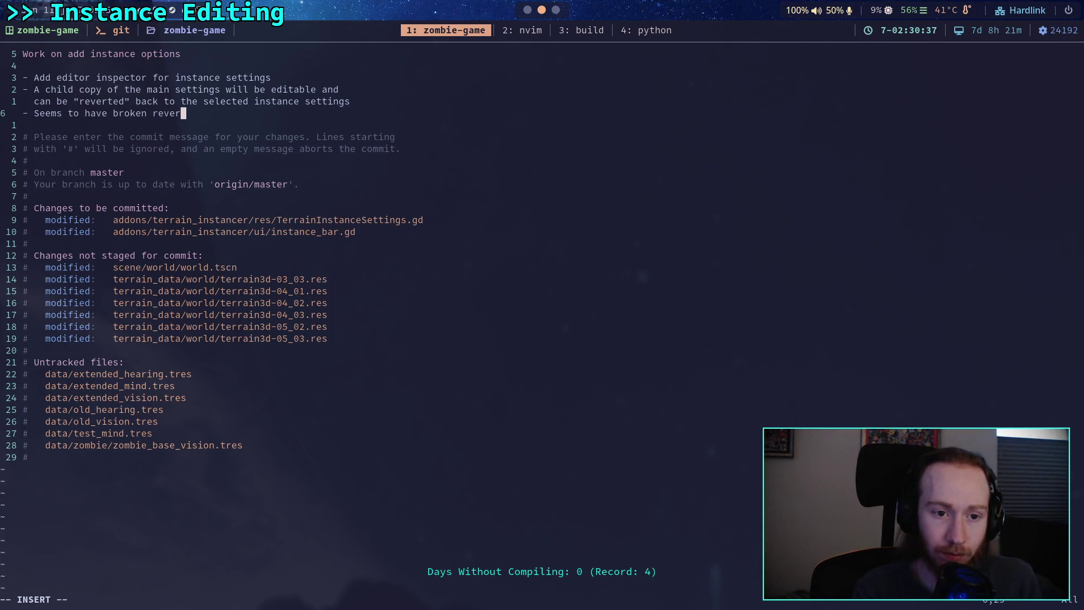
text(ting on the mai)
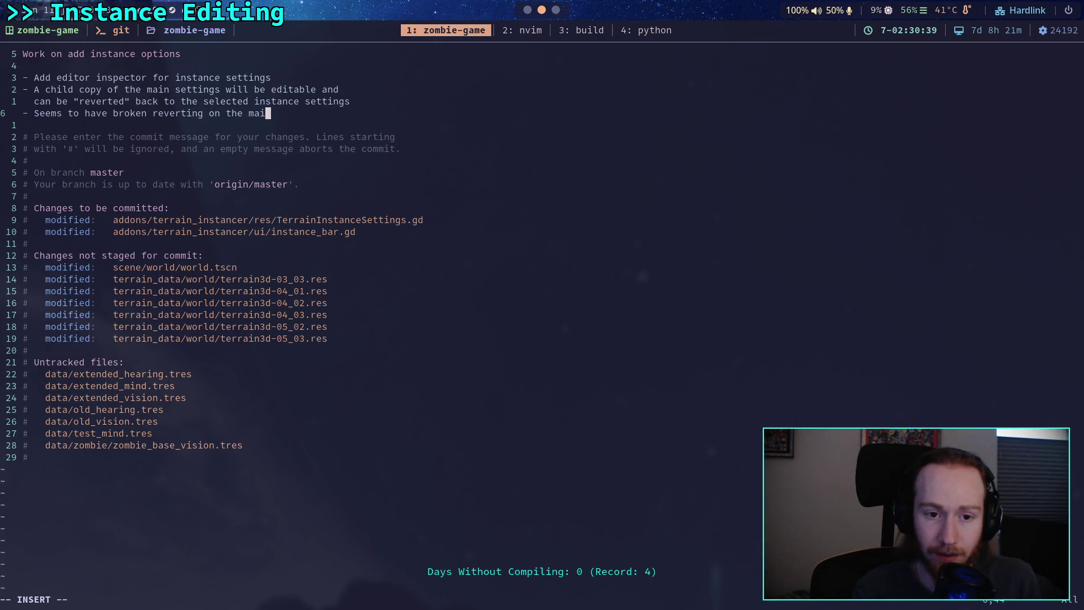
text(n resour)
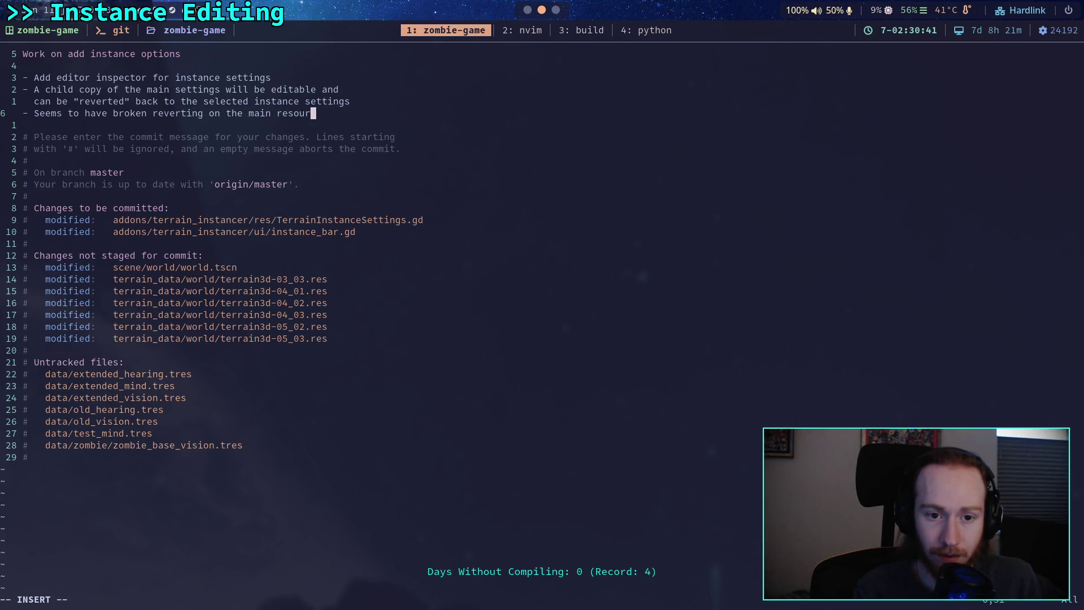
text(es,)
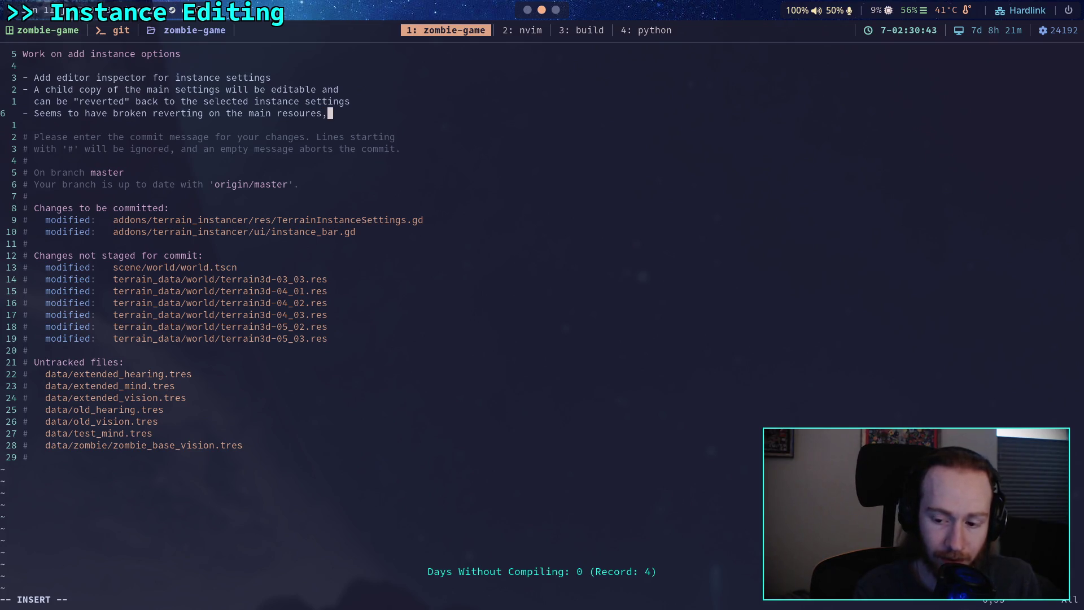
text( pleas)
key(BackSpace)
key(BackSpace)
key(BackSpace)
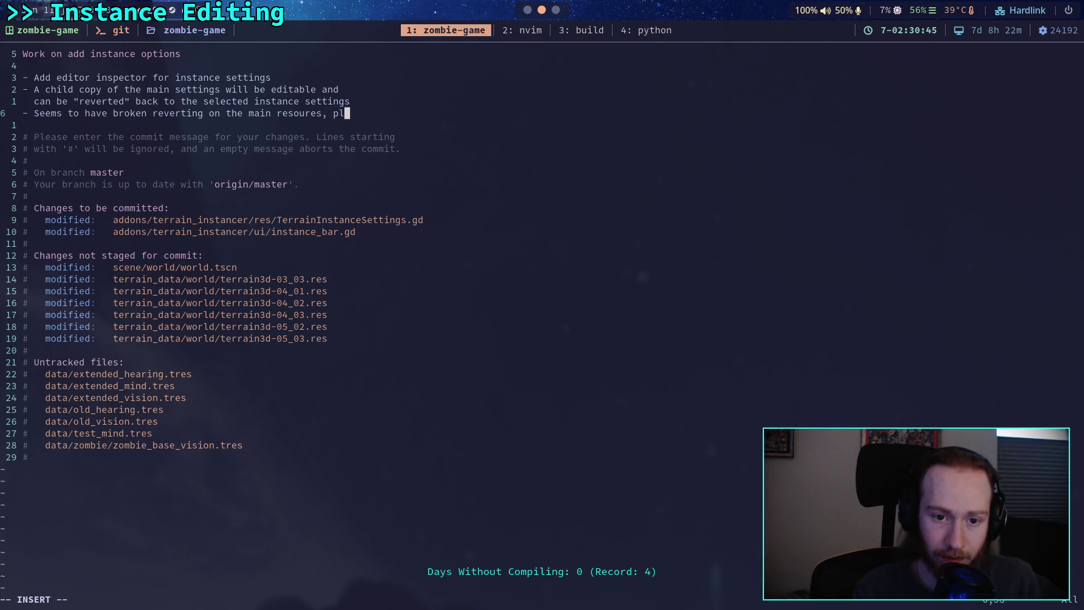
key(BackSpace)
key(BackSpace)
text(must   fix thi)
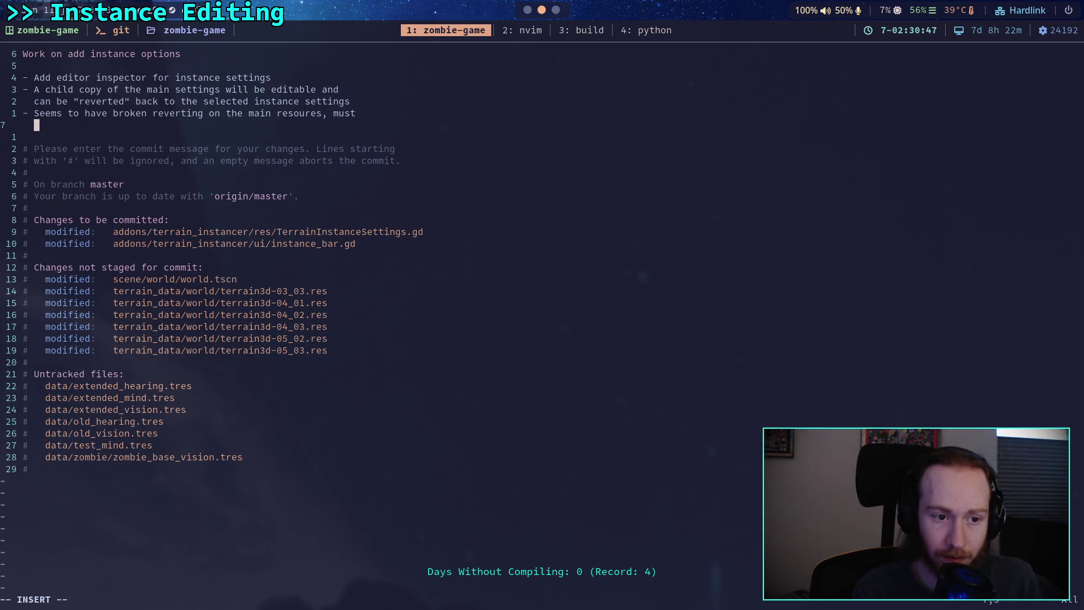
text(s later)
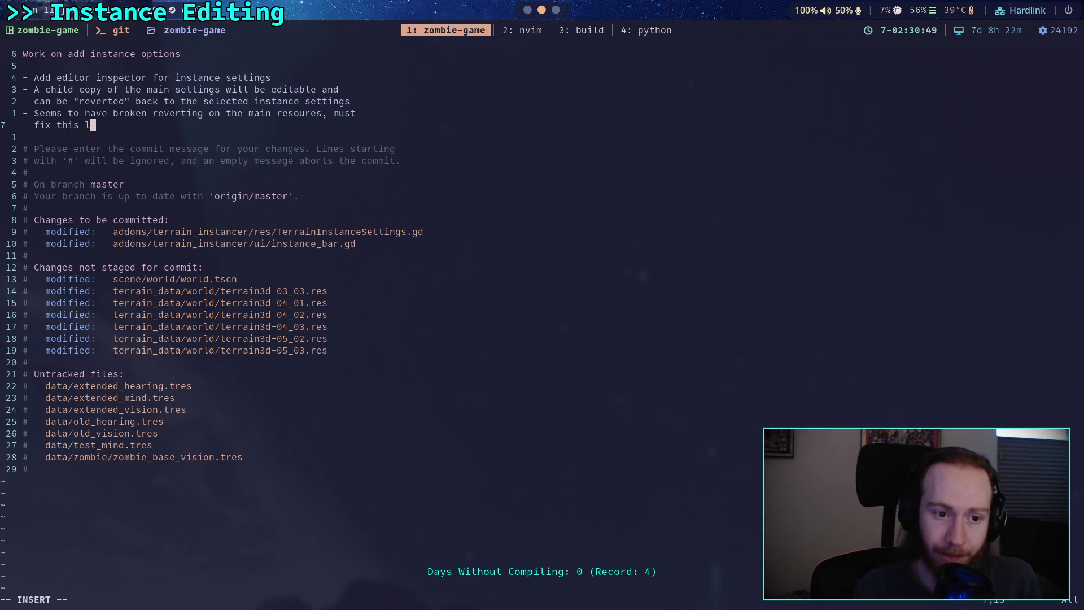
Save and close the message with :wq to complete the commit.
key(Escape)
text(:wq)
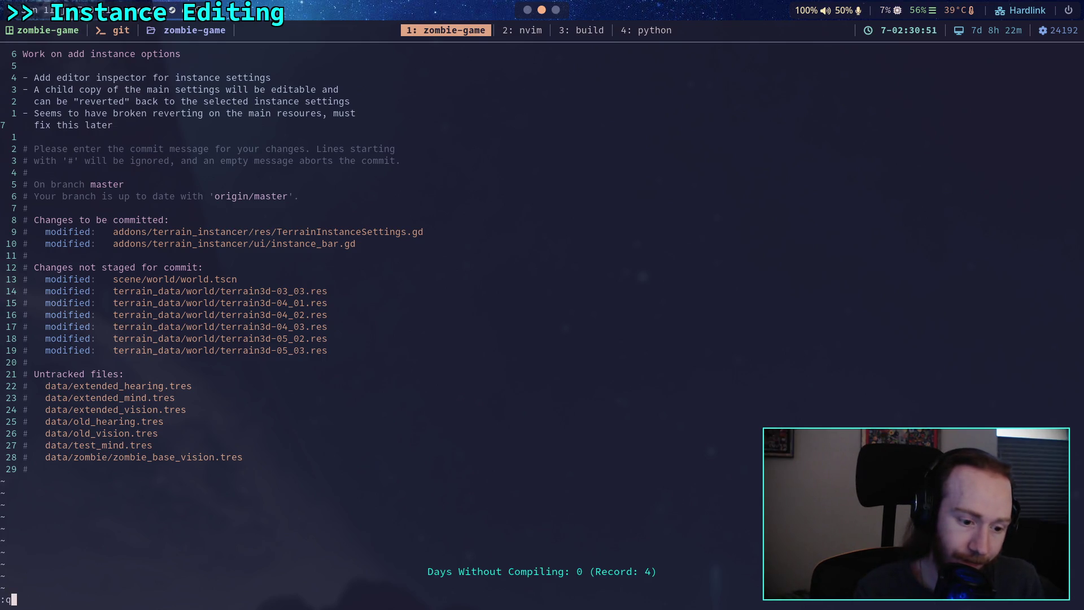
key(Return)
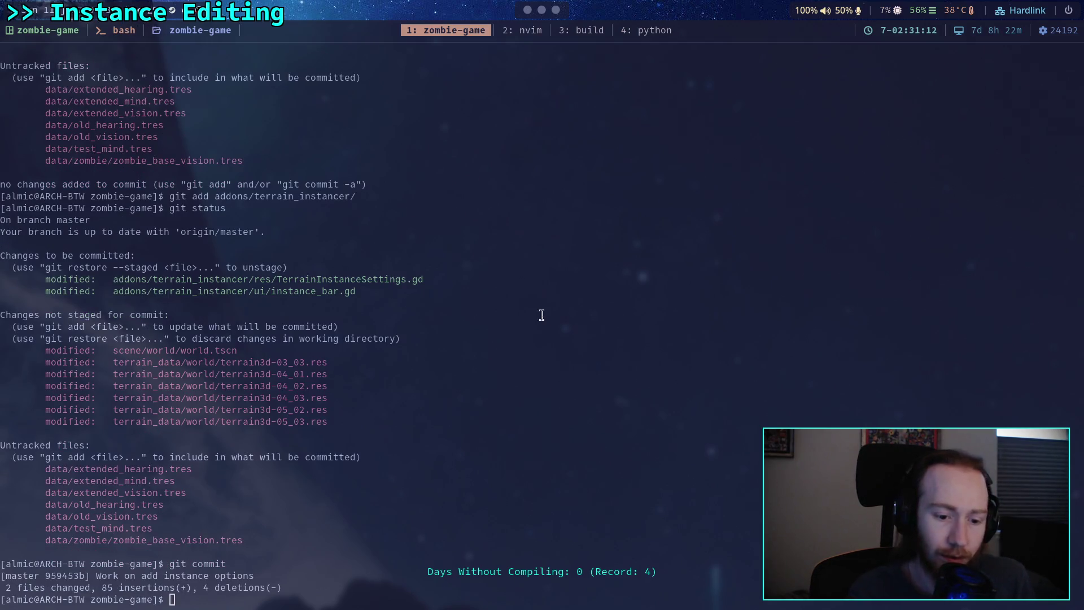
Push the new master commit to origin with git push.
text(git push)
key(Return)
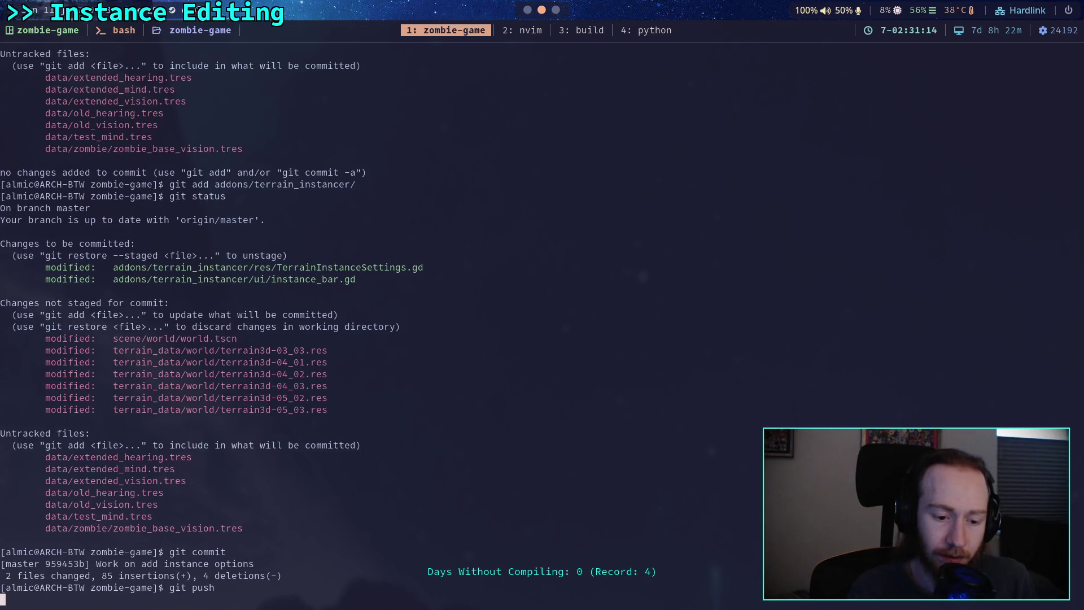